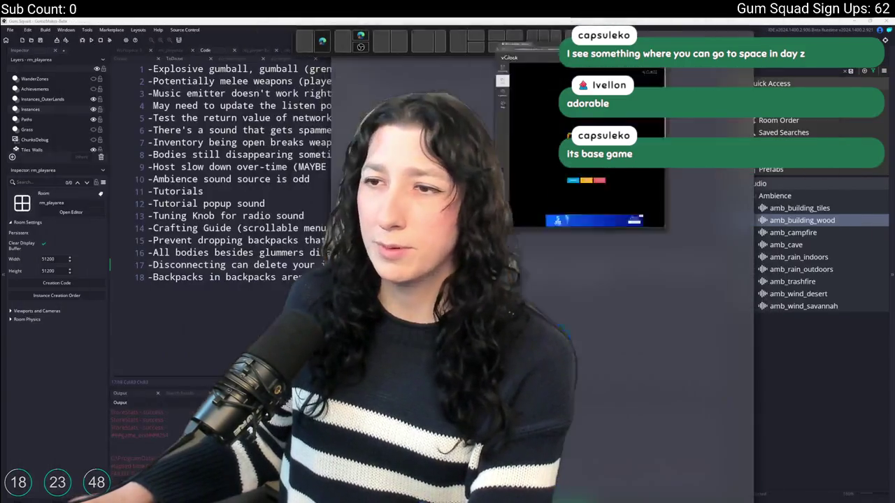
- Bring the countdown timer window forward, shrink it, and tuck it into the lower-left corner
{"action": "mouse_move", "coordinate": [552, 64]}
{"action": "left_mouse_down"}
{"action": "mouse_move", "coordinate": [125, 62]}
{"action": "mouse_move", "coordinate": [148, 37]}
{"action": "left_mouse_up"}
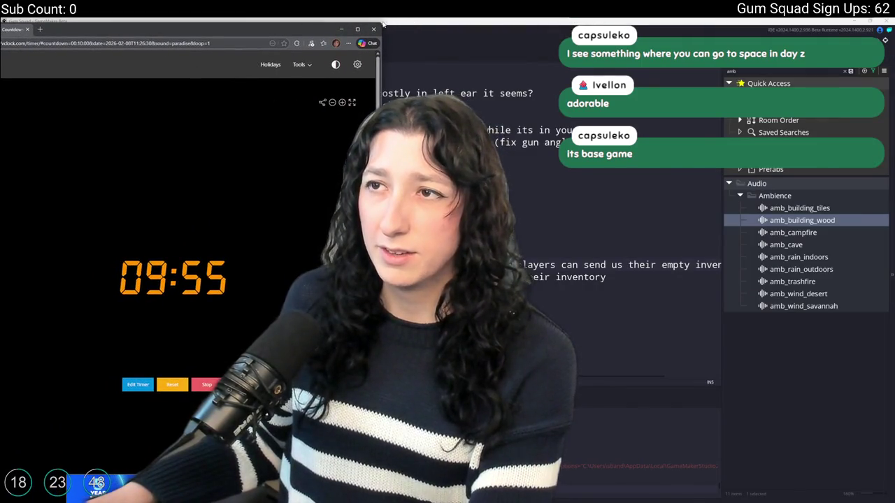
{"action": "mouse_move", "coordinate": [383, 23]}
{"action": "left_mouse_down"}
{"action": "mouse_move", "coordinate": [322, 297]}
{"action": "mouse_move", "coordinate": [309, 273]}
{"action": "left_mouse_up"}
{"action": "mouse_move", "coordinate": [219, 281]}
{"action": "left_mouse_down"}
{"action": "mouse_move", "coordinate": [121, 308]}
{"action": "mouse_move", "coordinate": [113, 325]}
{"action": "left_mouse_up"}
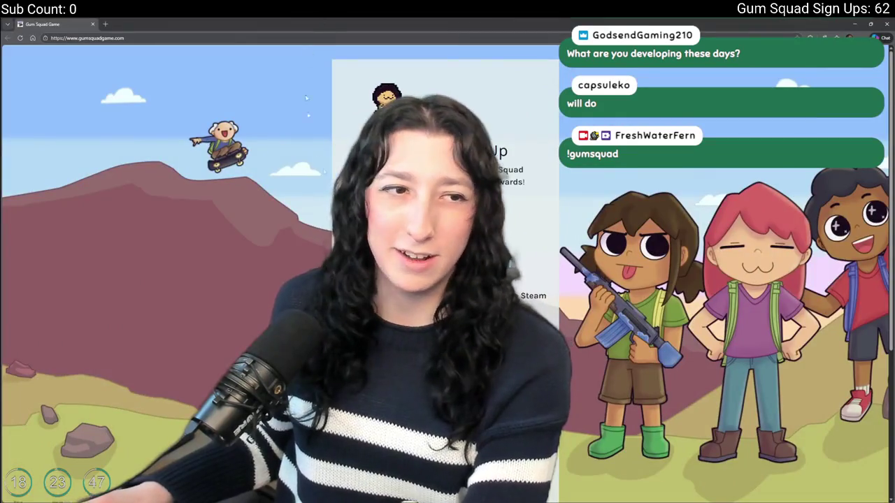
- Open the Gum Squad store page on Steam and preview a screenshot
{"action": "scroll", "coordinate": [445, 189], "scroll_direction": "down", "scroll_amount": 2}
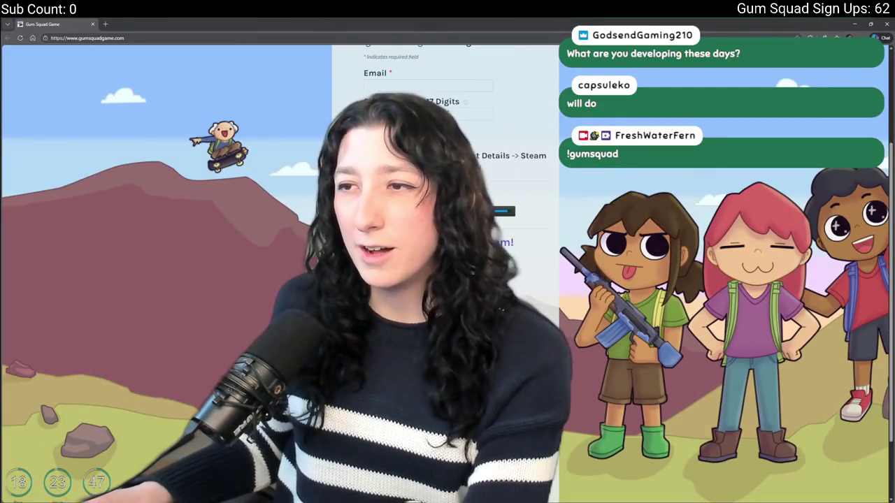
{"action": "left_click", "coordinate": [509, 211]}
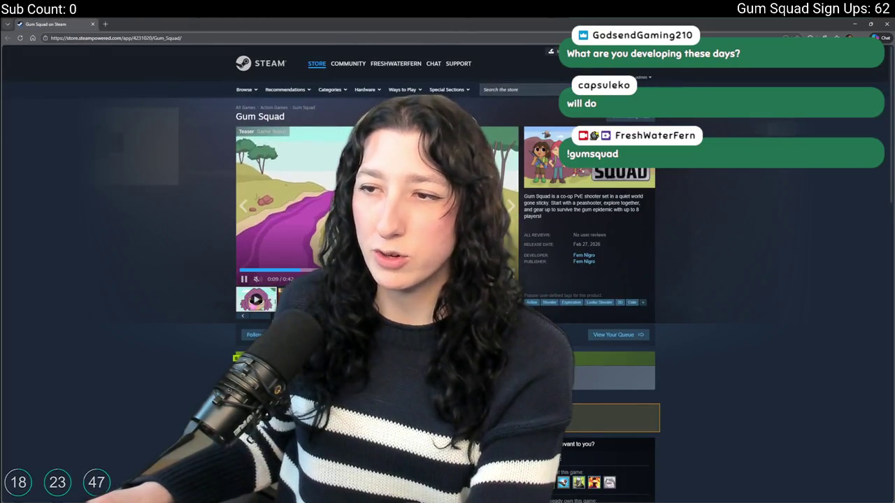
{"action": "left_click", "coordinate": [420, 202]}
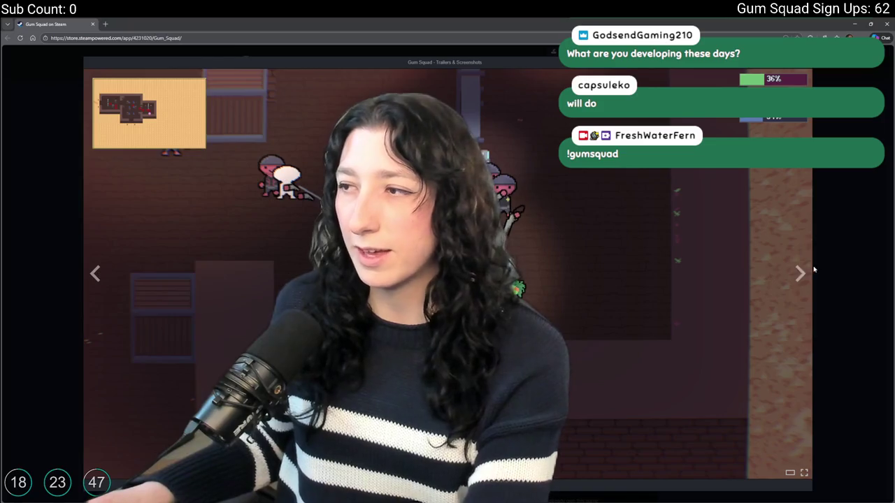
{"action": "key", "text": "Escape"}
{"action": "scroll", "coordinate": [543, 255], "scroll_direction": "down", "scroll_amount": 1}
{"action": "scroll", "coordinate": [543, 254], "scroll_direction": "down", "scroll_amount": 3}
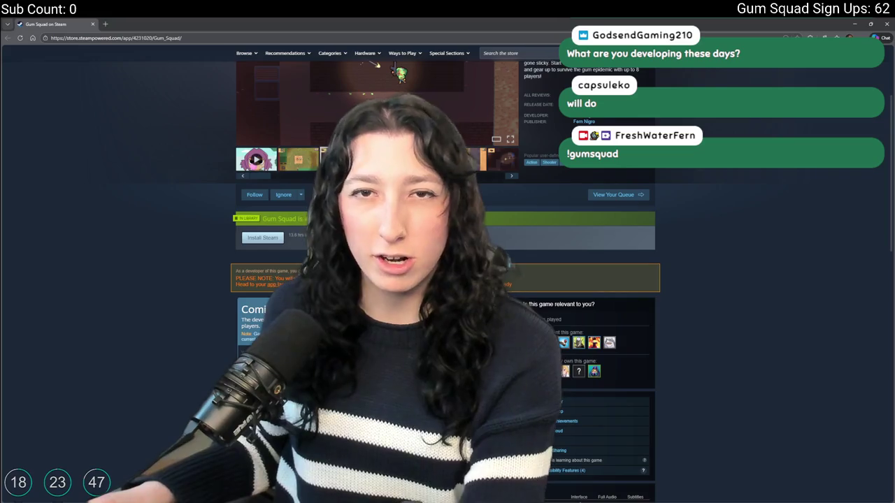
{"action": "scroll", "coordinate": [542, 254], "scroll_direction": "up", "scroll_amount": 3}
- Page through five enlarged screenshots, close the viewer, and list the developer's other games
{"action": "left_click", "coordinate": [419, 175]}
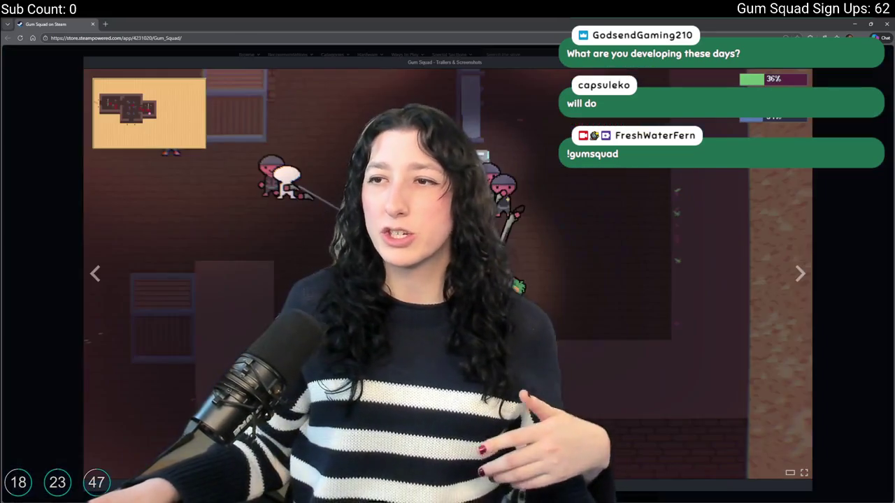
{"action": "left_click", "coordinate": [801, 274]}
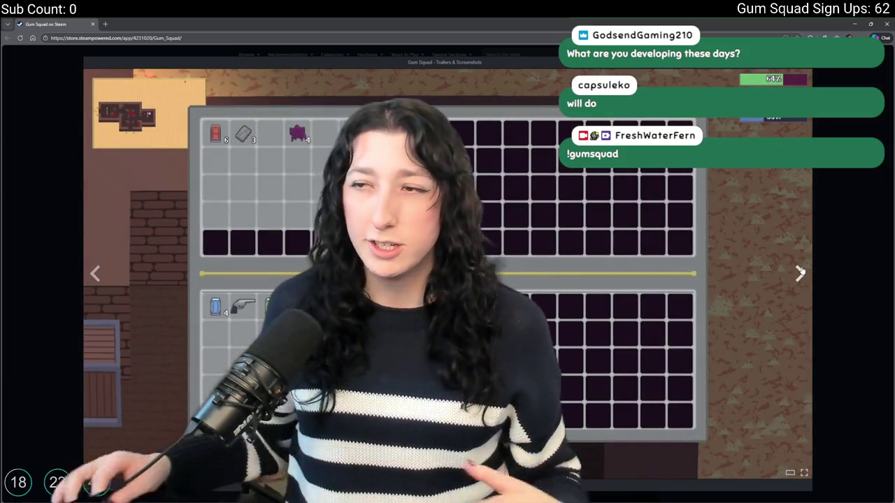
{"action": "left_click", "coordinate": [801, 273]}
{"action": "left_click", "coordinate": [801, 273]}
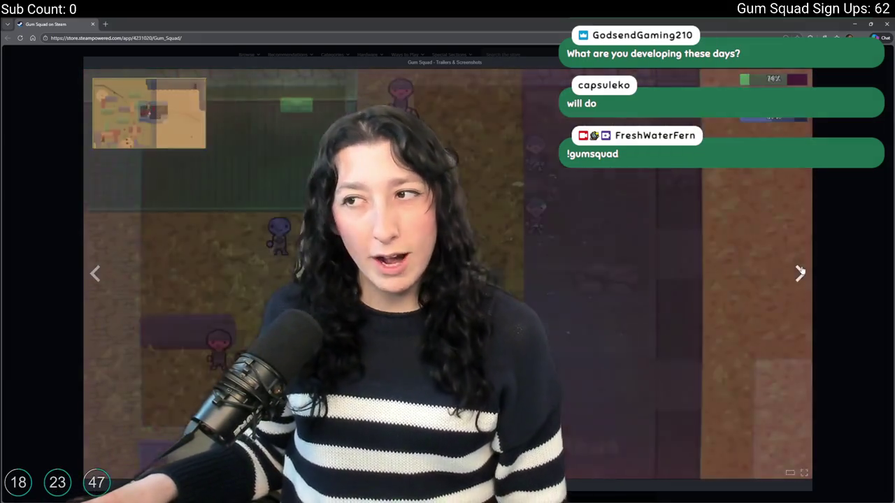
{"action": "left_click", "coordinate": [800, 273]}
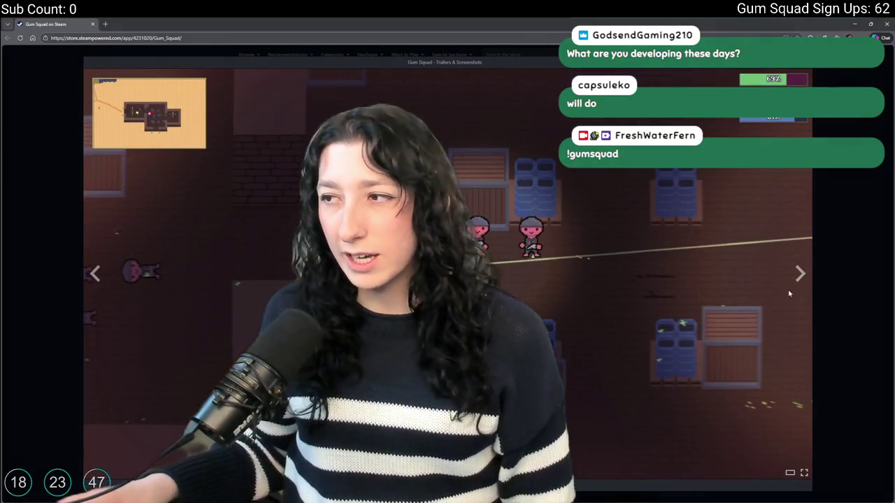
{"action": "left_click", "coordinate": [801, 274]}
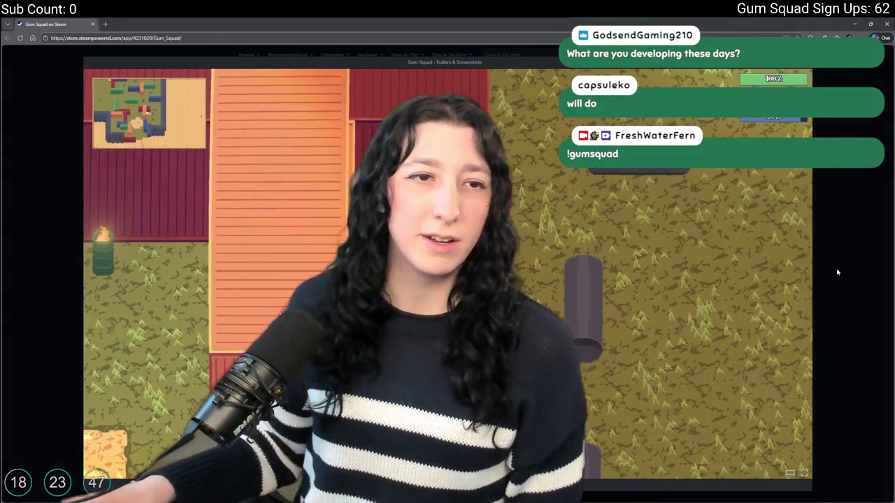
{"action": "left_click", "coordinate": [837, 272]}
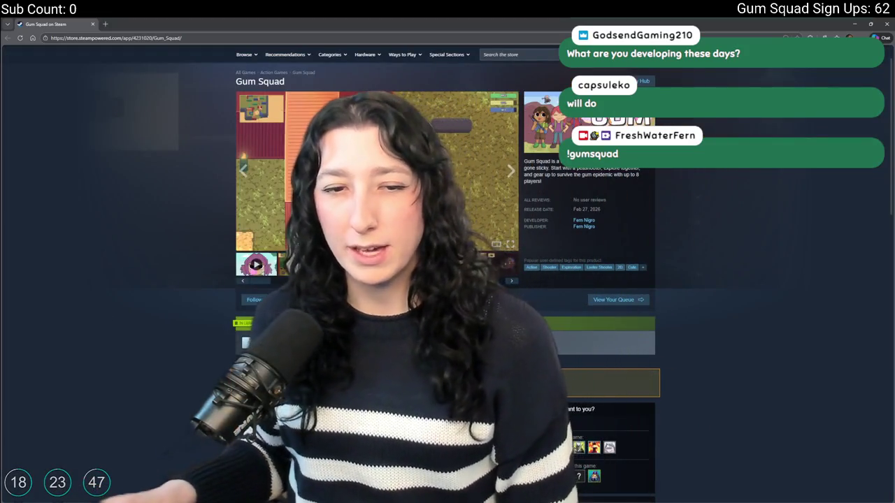
{"action": "left_click", "coordinate": [579, 227]}
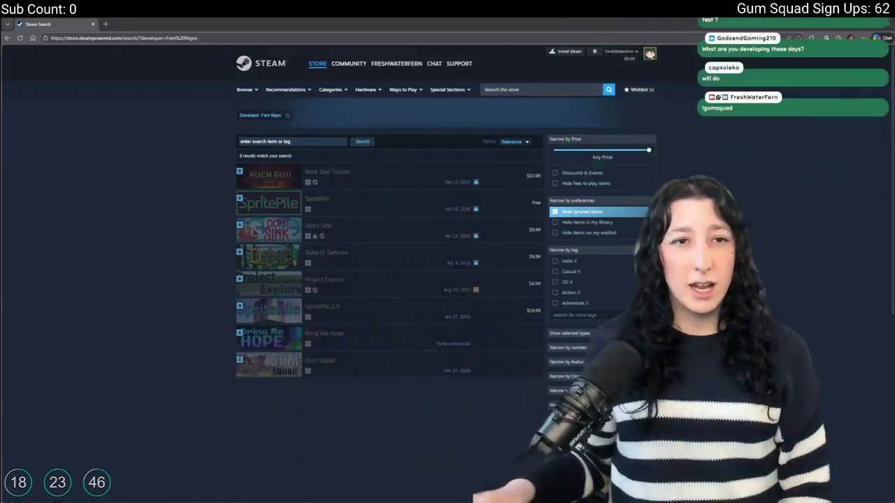
- Open Bring Me Hope from the results, browse a screenshot, and play its trailer full screen
{"action": "left_click", "coordinate": [339, 333]}
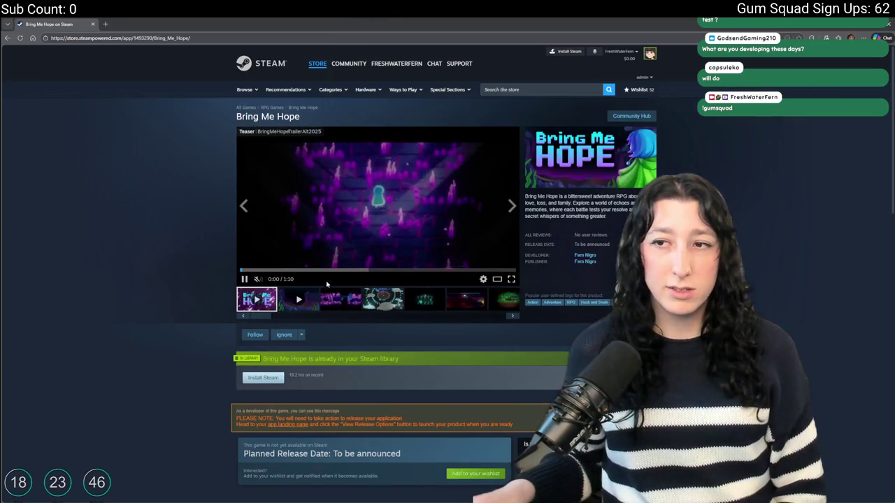
{"action": "left_click", "coordinate": [511, 279]}
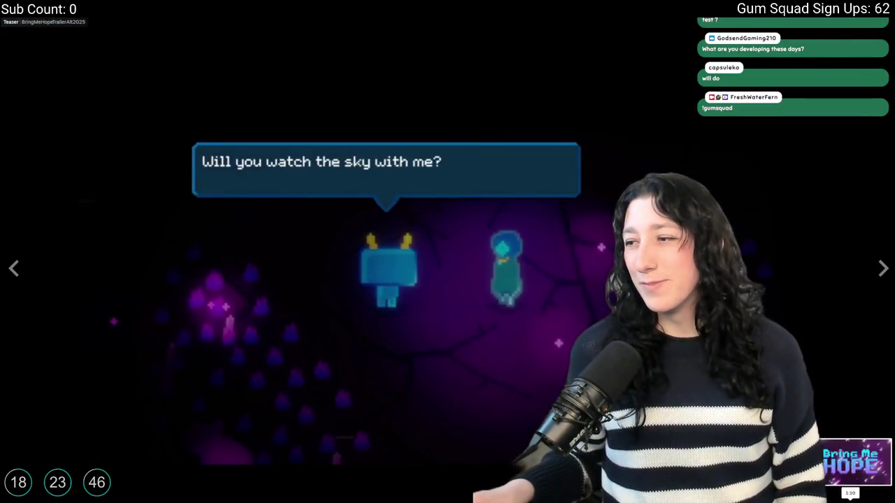
{"action": "key", "text": "Escape"}
{"action": "left_click", "coordinate": [328, 299]}
{"action": "left_click", "coordinate": [325, 299]}
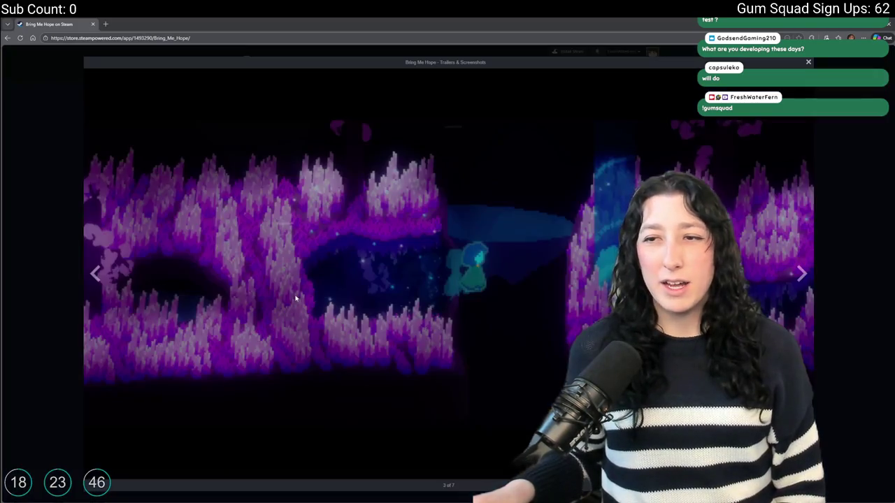
{"action": "left_click", "coordinate": [70, 378]}
{"action": "left_click", "coordinate": [298, 300]}
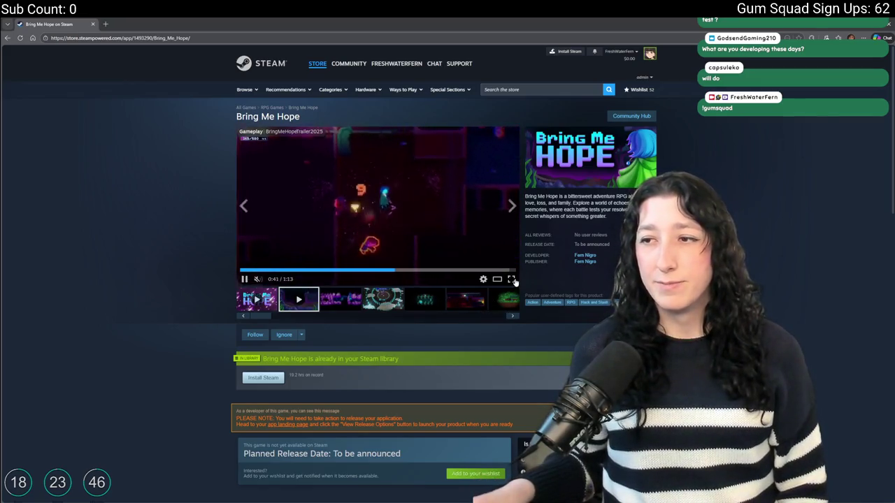
{"action": "left_click", "coordinate": [511, 279]}
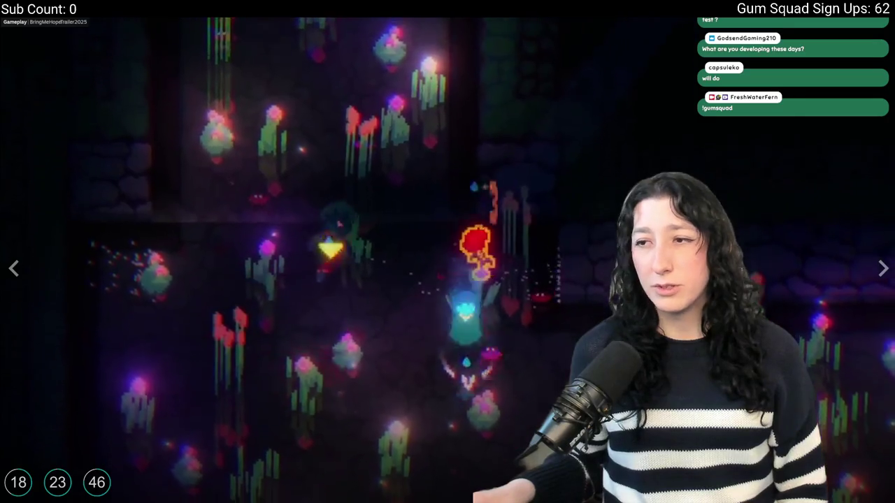
- Exit the full-screen Bring Me Hope trailer
{"action": "key", "text": "Escape"}
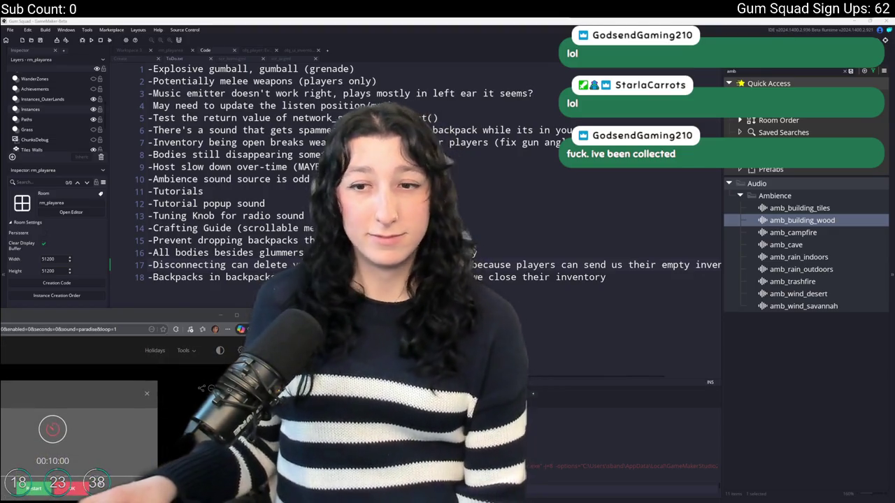
{"action": "left_click", "coordinate": [79, 491]}
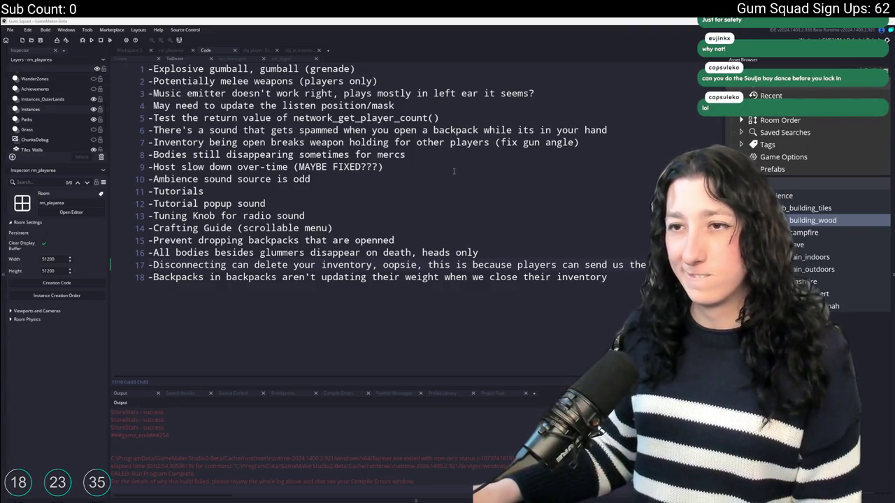
{"action": "left_click", "coordinate": [454, 171]}
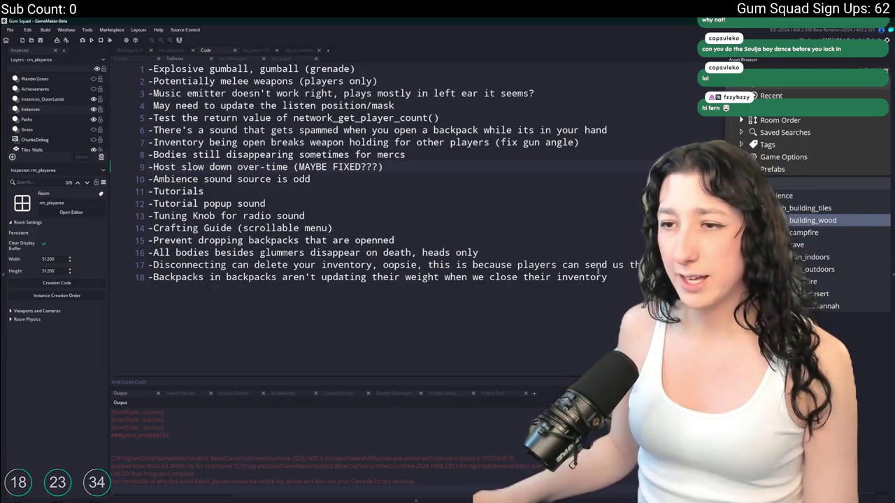
{"action": "left_click", "coordinate": [622, 265]}
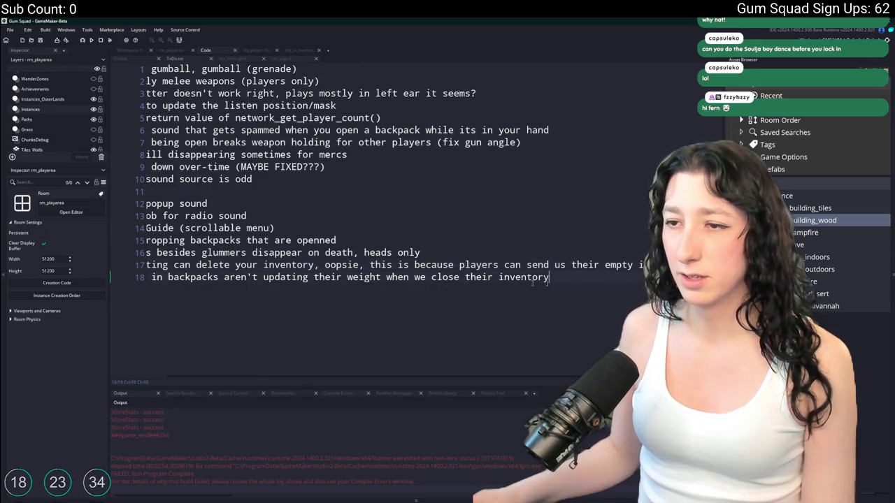
- Place the caret on the backpacks line of the to-do note and build and run with F5
{"action": "left_click", "coordinate": [241, 280]}
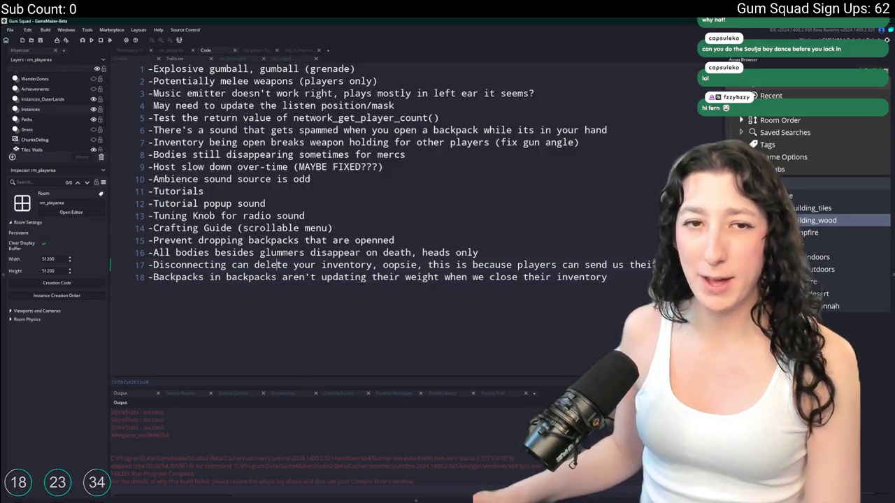
{"action": "key", "text": "F5"}
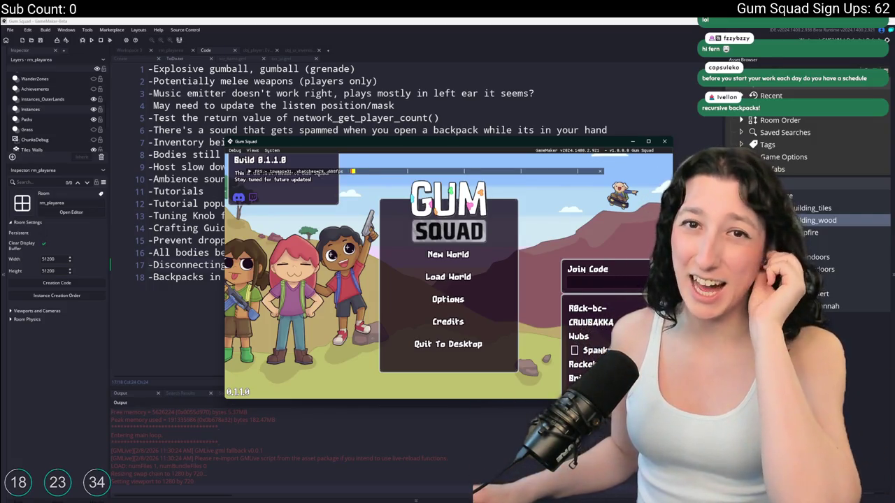
- Maximize the game window and create a lobby to enter a new world
{"action": "left_click", "coordinate": [648, 141]}
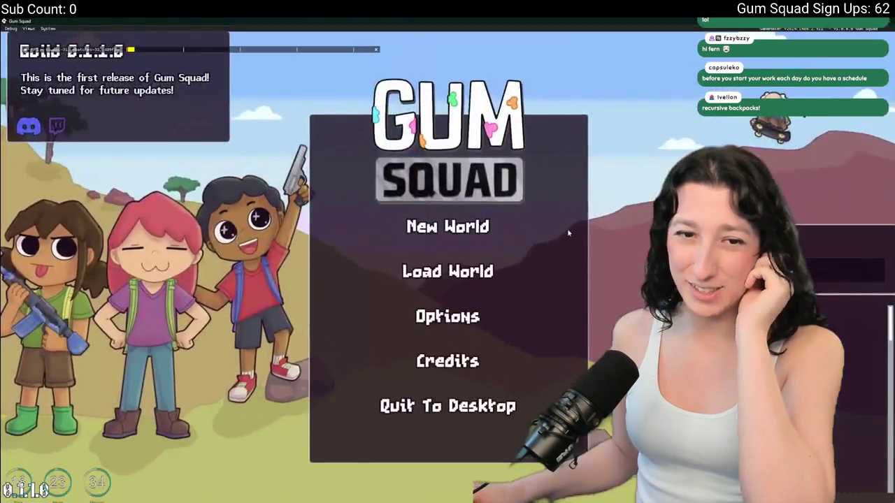
{"action": "left_click", "coordinate": [453, 231]}
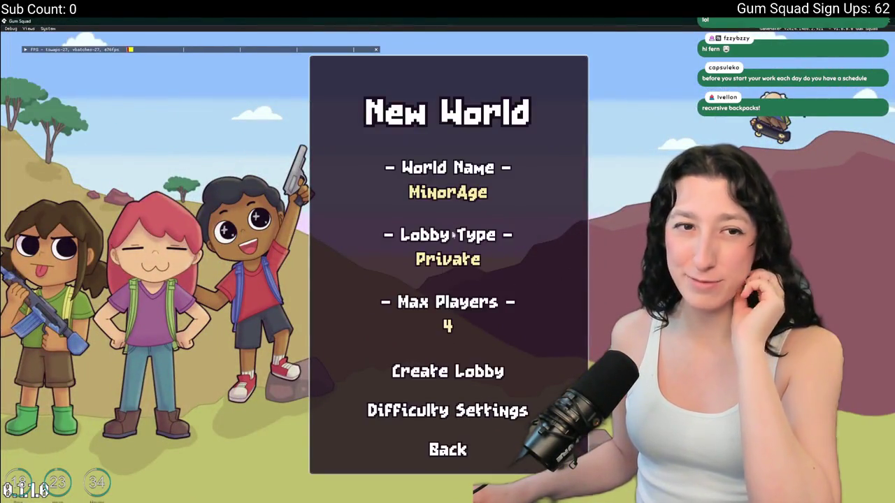
{"action": "left_click", "coordinate": [475, 373]}
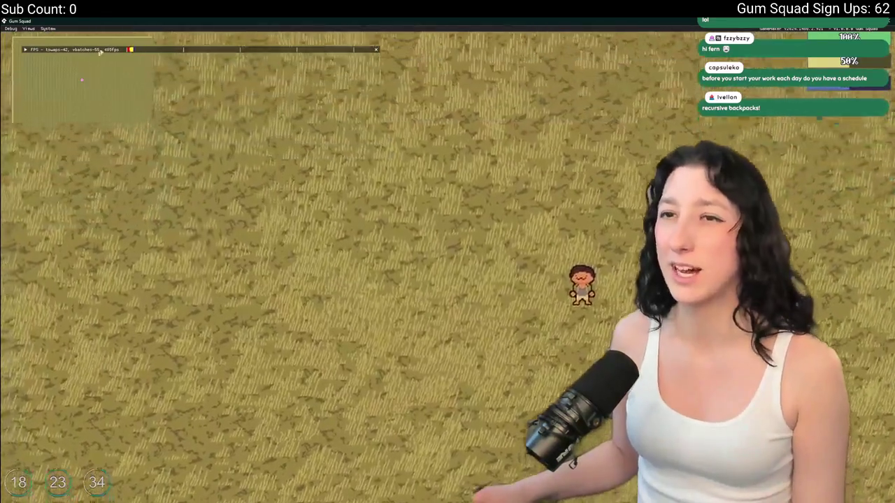
- Open the inventory and move the mint gum and revolver into the Canvas Backpack
{"action": "key", "text": "Tab"}
{"action": "right_click", "coordinate": [247, 322]}
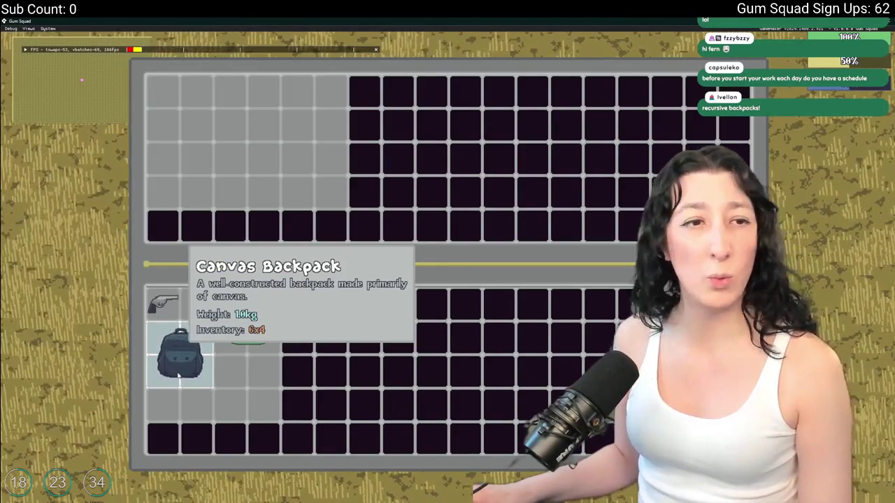
{"action": "left_click", "coordinate": [193, 304]}
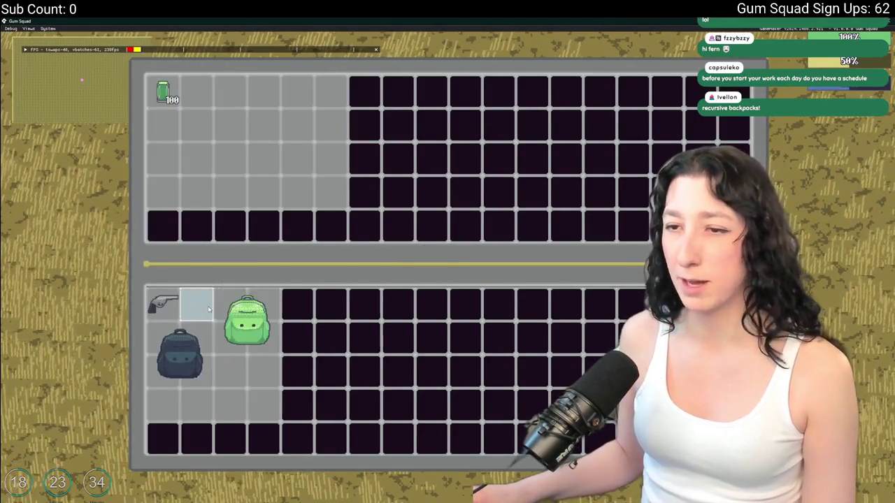
{"action": "left_click", "coordinate": [163, 303]}
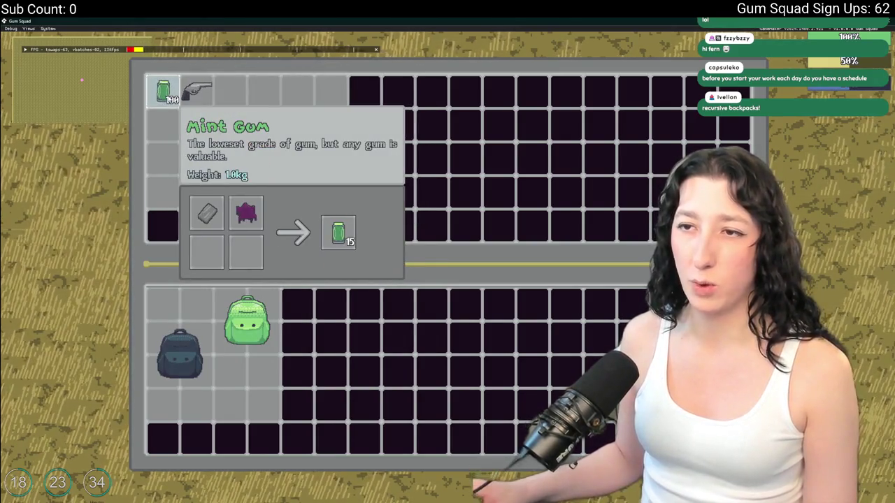
- Swap backpacks in the equipment slots, keep yellow as main, and drop the Canvas Backpack into inventory
{"action": "key", "text": "Tab"}
{"action": "key", "text": "Tab"}
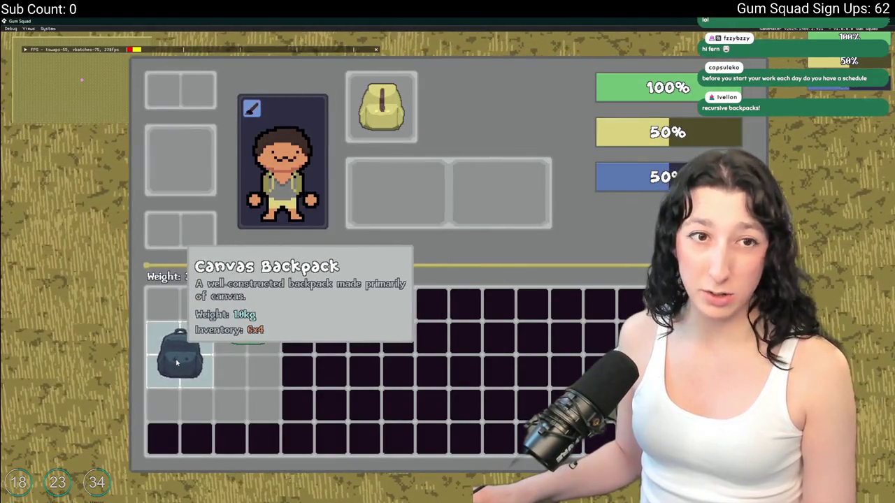
{"action": "left_click", "coordinate": [177, 363]}
{"action": "left_click", "coordinate": [410, 119]}
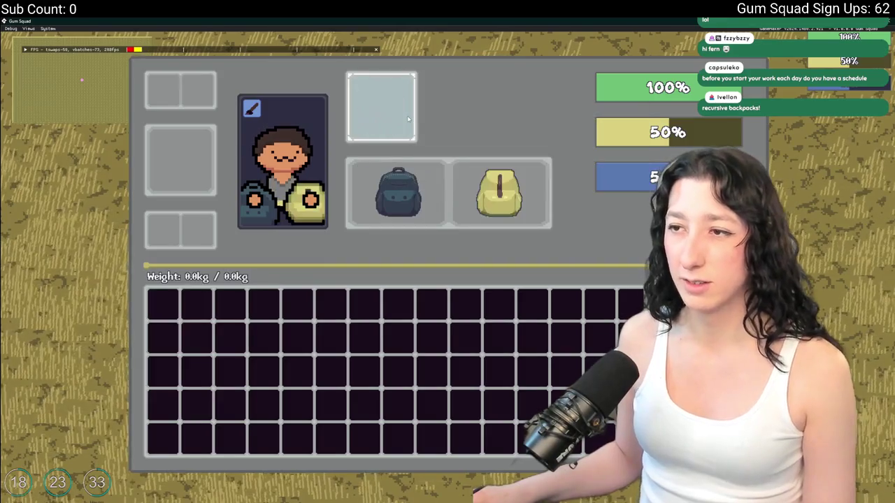
{"action": "left_click", "coordinate": [409, 118]}
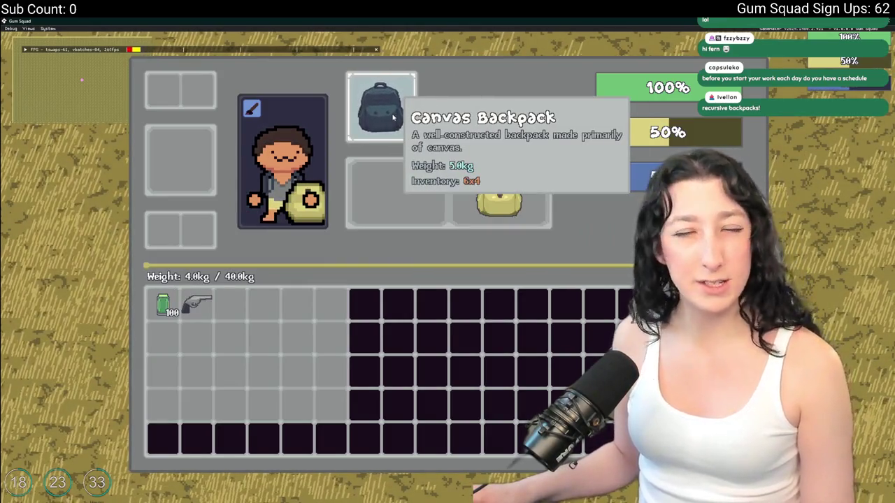
{"action": "left_click", "coordinate": [393, 119]}
{"action": "left_click", "coordinate": [395, 126]}
{"action": "left_click", "coordinate": [405, 175]}
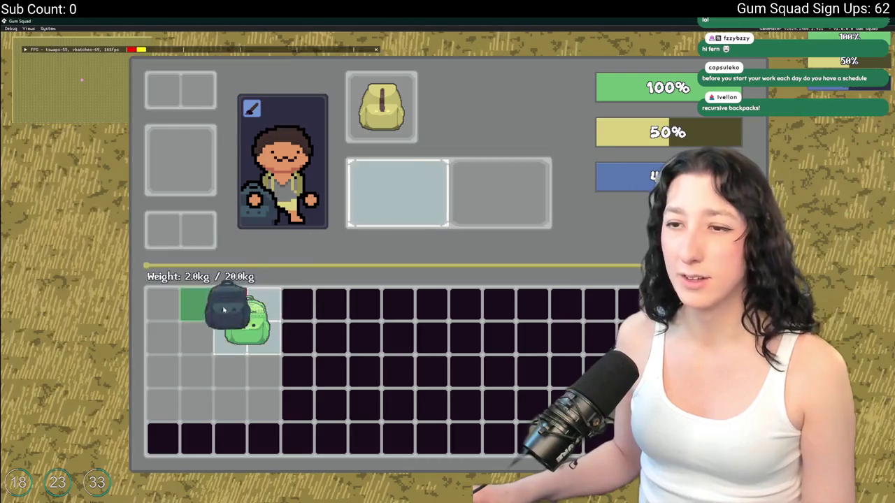
{"action": "left_click", "coordinate": [180, 315]}
- Peek into the stored Canvas Backpack's contents, then close the inventory
{"action": "right_click", "coordinate": [182, 315]}
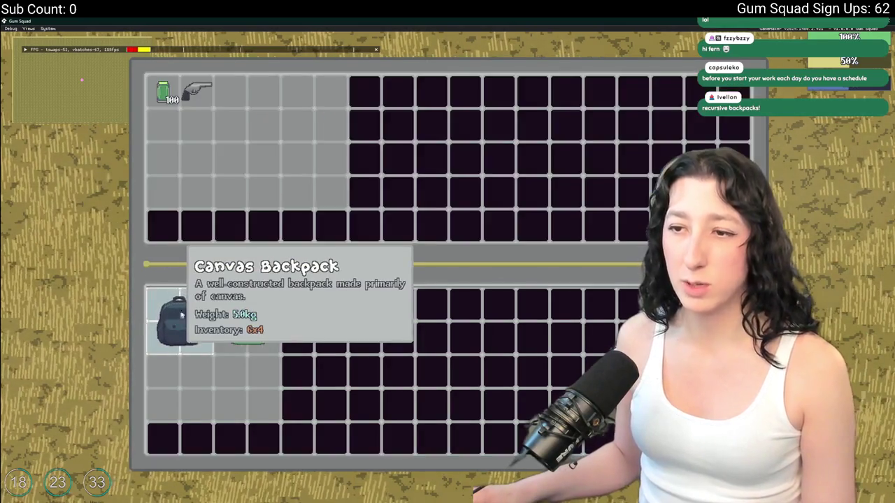
{"action": "right_click", "coordinate": [180, 311]}
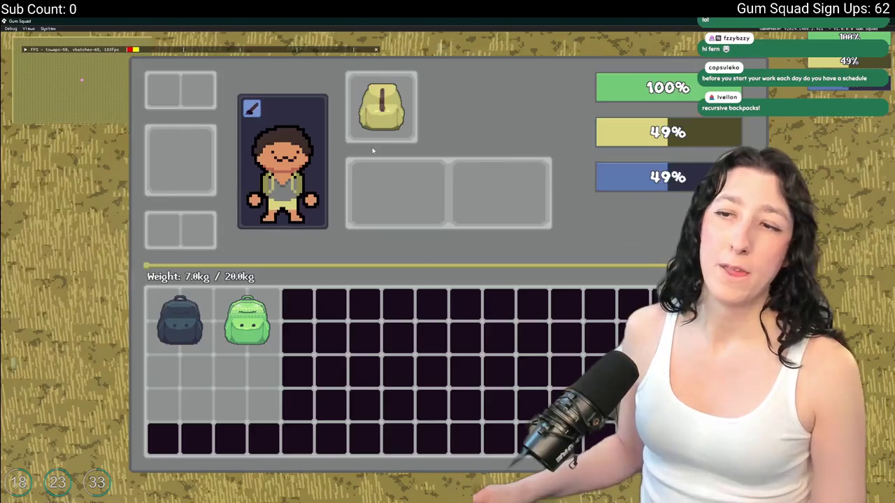
{"action": "key", "text": "Escape"}
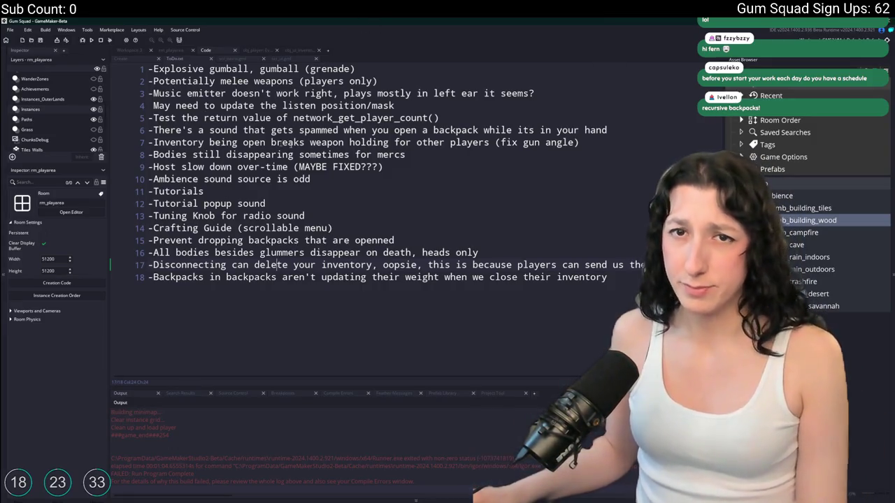
{"action": "key", "text": "ctrl+t"}
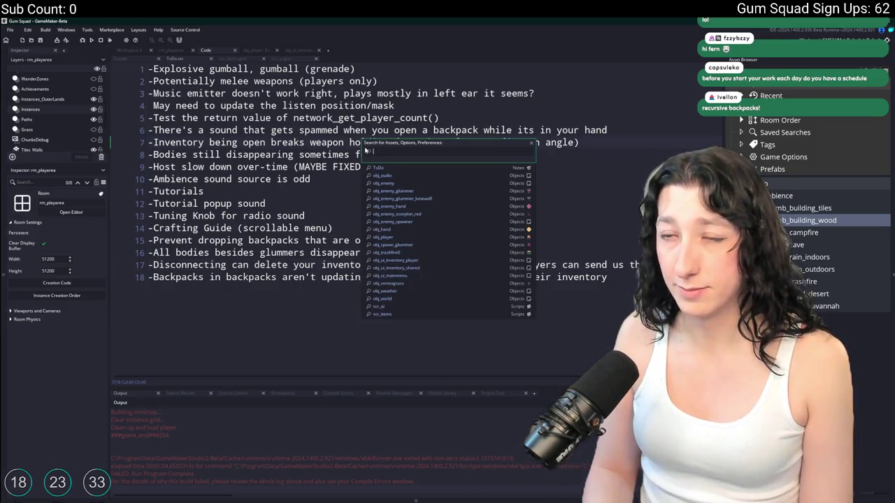
- Search assets for 'stack' and open the ui_add_inventory_ui_to_stack function
{"action": "key", "text": "Down"}
{"action": "key", "text": "Down"}
{"action": "key", "text": "Down"}
{"action": "key", "text": "Down"}
{"action": "key", "text": "Up"}
{"action": "key", "text": "Up"}
{"action": "key", "text": "Up"}
{"action": "key", "text": "Down"}
{"action": "key", "text": "Down"}
{"action": "key", "text": "Down"}
{"action": "key", "text": "Up"}
{"action": "key", "text": "Up"}
{"action": "key", "text": "Down"}
{"action": "key", "text": "Down"}
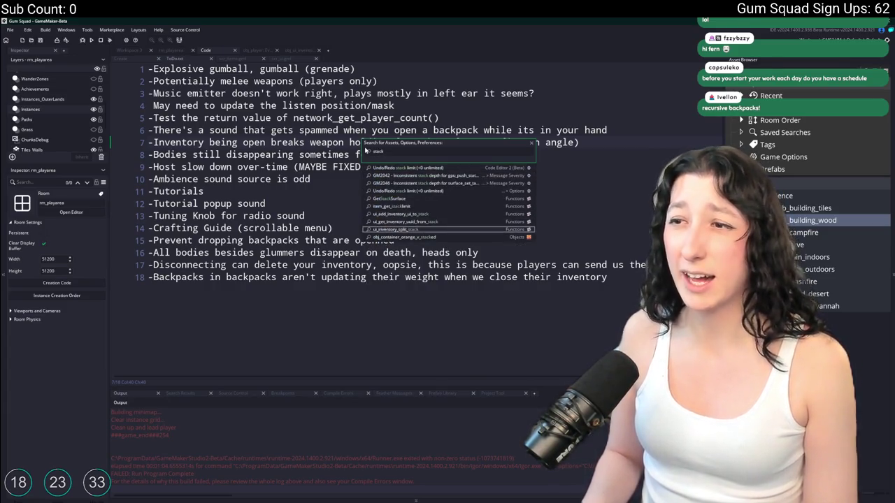
{"action": "key", "text": "Up"}
{"action": "key", "text": "Up"}
{"action": "key", "text": "Return"}
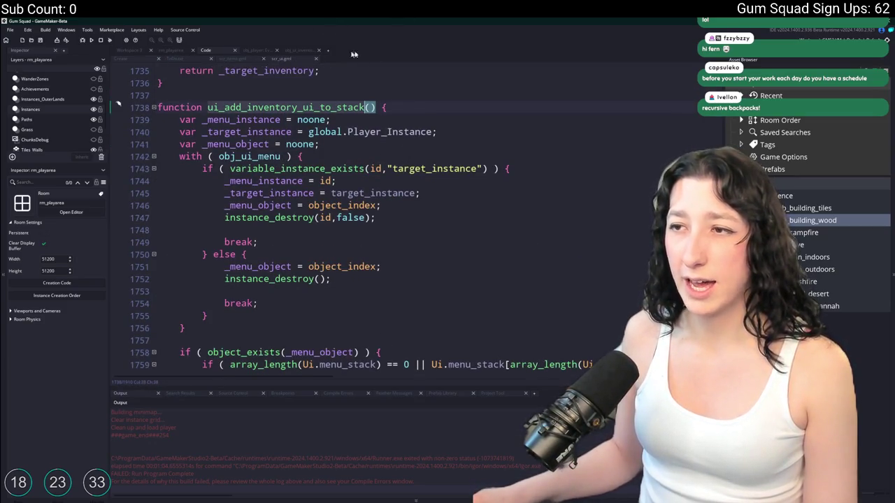
- Read the neighbouring code around lines 1730–1738, then search assets for 'weight_up'
{"action": "scroll", "coordinate": [459, 205], "scroll_direction": "down", "scroll_amount": 3}
{"action": "scroll", "coordinate": [459, 205], "scroll_direction": "up", "scroll_amount": 8}
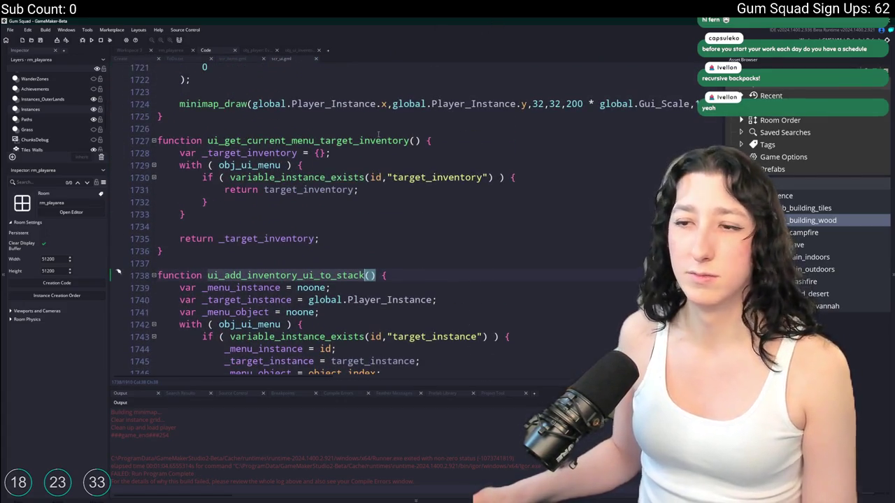
{"action": "scroll", "coordinate": [528, 180], "scroll_direction": "down", "scroll_amount": 2}
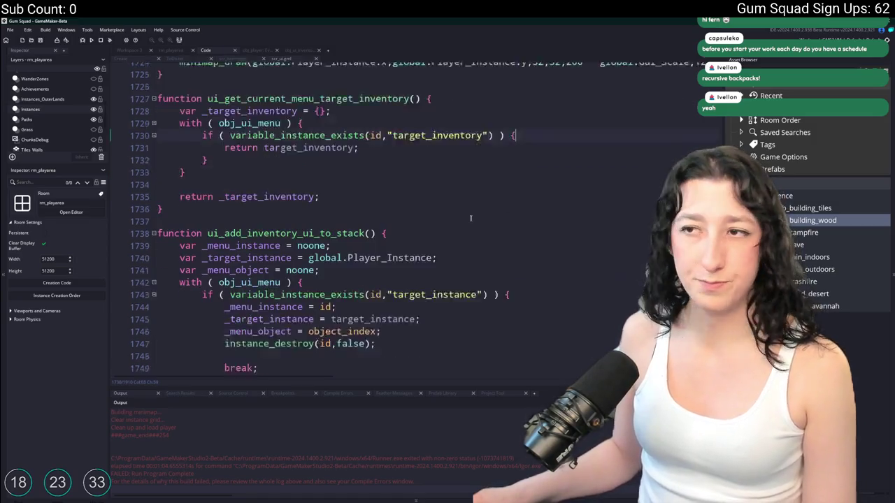
{"action": "left_click", "coordinate": [550, 107]}
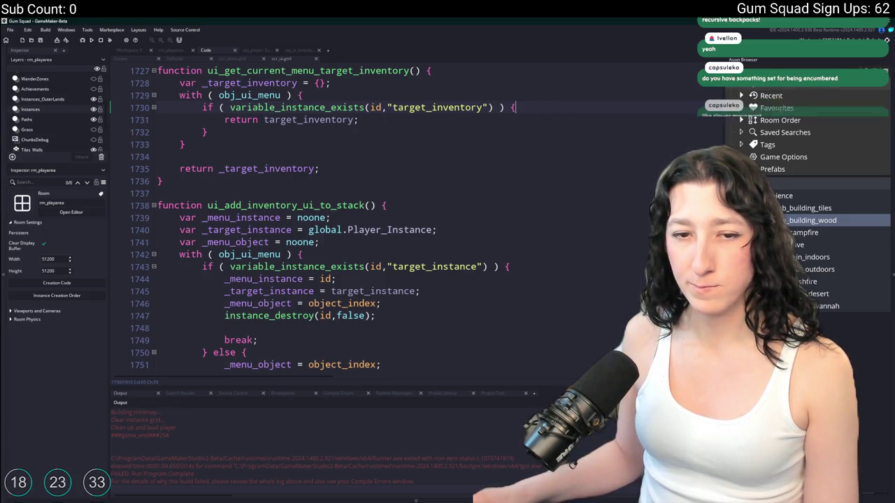
{"action": "left_click", "coordinate": [405, 209]}
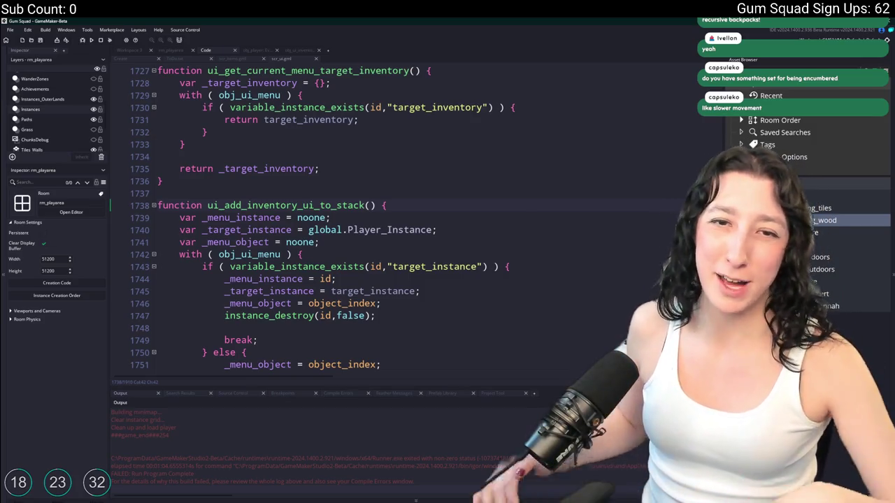
{"action": "key", "text": "ctrl+t"}
{"action": "type", "text": "weight_up"}
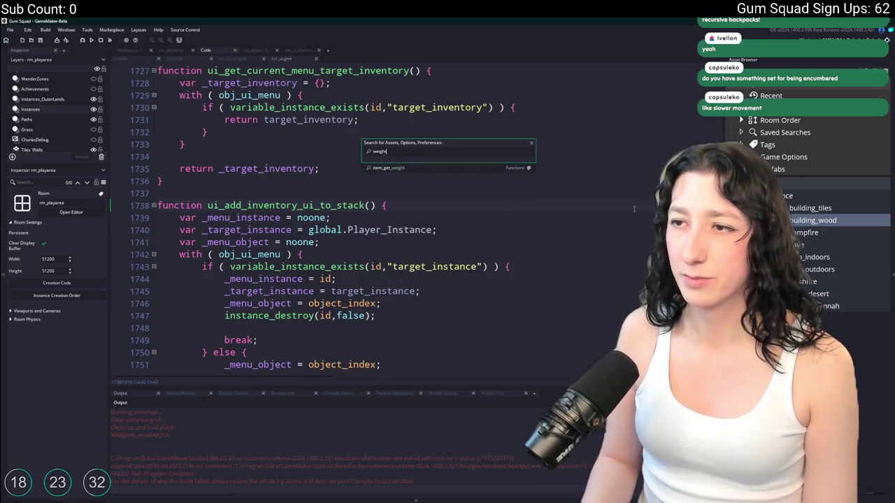
- Open the scr_inventory script and jump to line 44, the update_weight function
{"action": "key", "text": "ctrl+a"}
{"action": "key", "text": "BackSpace"}
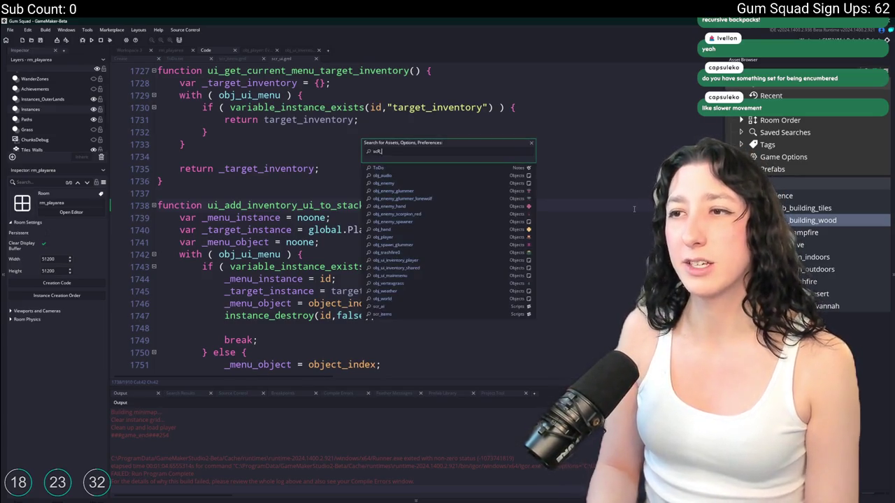
{"action": "type", "text": "inve"}
{"action": "key", "text": "Return"}
{"action": "key", "text": "ctrl+g"}
{"action": "type", "text": "44"}
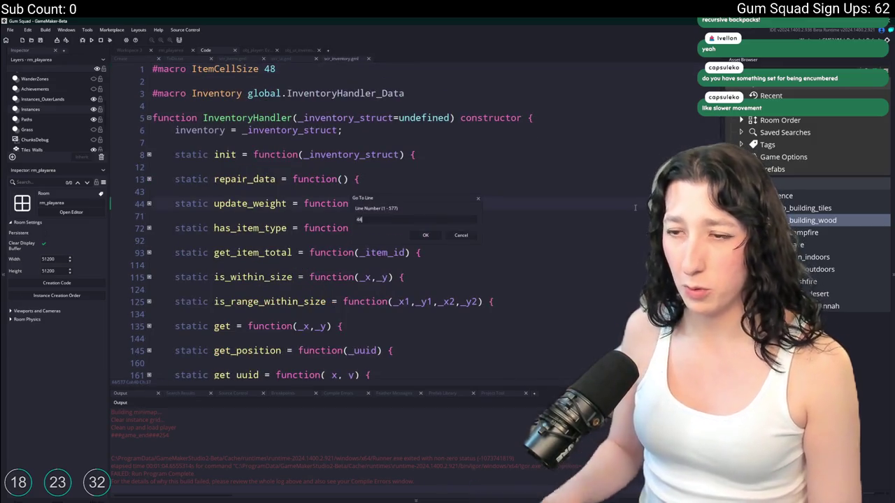
{"action": "key", "text": "Return"}
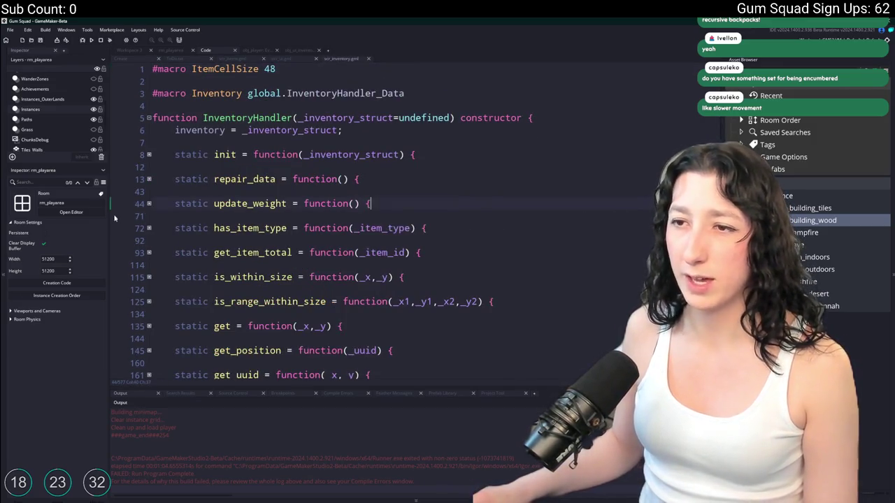
- Unfold update_weight's nested blocks down to the Backpack type check on line 60
{"action": "left_click", "coordinate": [148, 203]}
{"action": "left_click", "coordinate": [149, 215]}
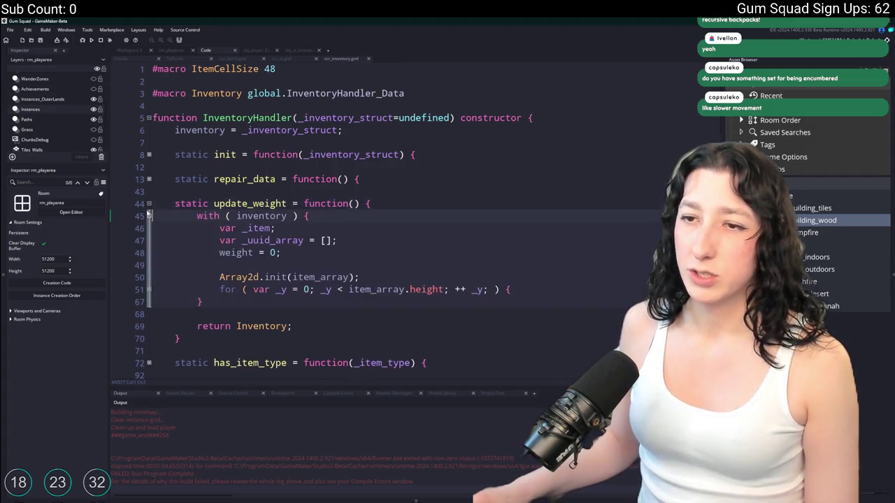
{"action": "left_click", "coordinate": [149, 289]}
{"action": "left_click", "coordinate": [149, 301]}
{"action": "scroll", "coordinate": [153, 281], "scroll_direction": "down", "scroll_amount": 2}
{"action": "left_click", "coordinate": [149, 268]}
{"action": "left_click", "coordinate": [149, 281]}
{"action": "scroll", "coordinate": [149, 286], "scroll_direction": "down", "scroll_amount": 1}
{"action": "left_click", "coordinate": [149, 302]}
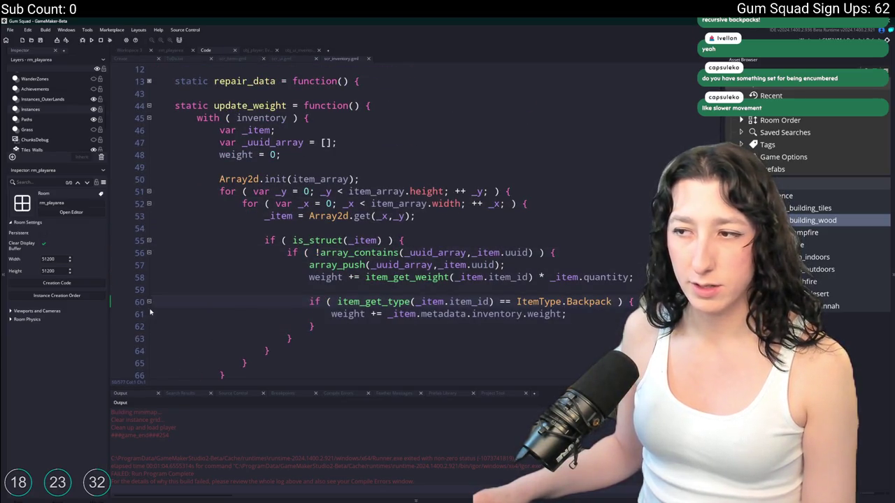
{"action": "scroll", "coordinate": [523, 323], "scroll_direction": "down", "scroll_amount": 1}
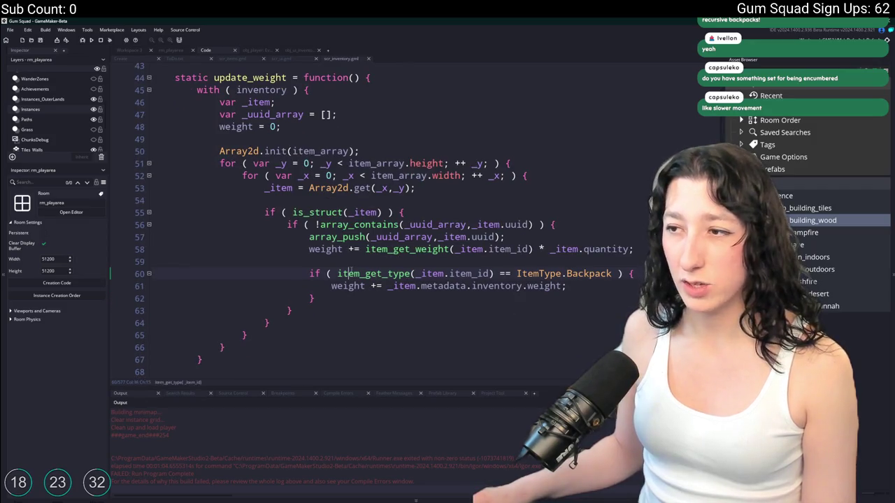
{"action": "left_click", "coordinate": [579, 277]}
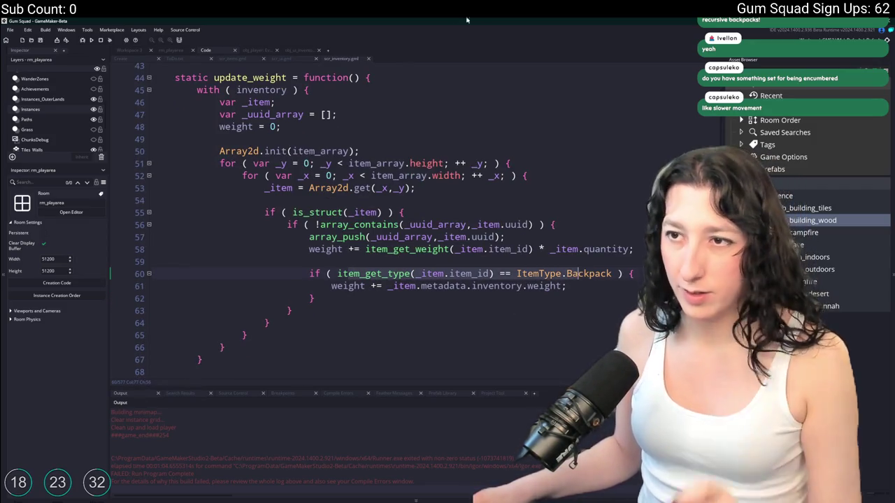
- Find all uses of update_weight and open the call in obj_player's Step event
{"action": "double_click", "coordinate": [249, 77]}
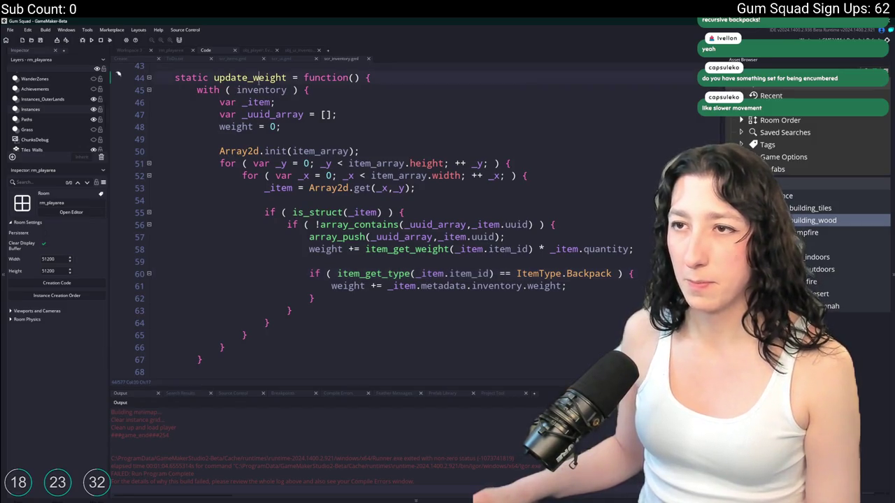
{"action": "key", "text": "ctrl+shift+f"}
{"action": "key", "text": "Return"}
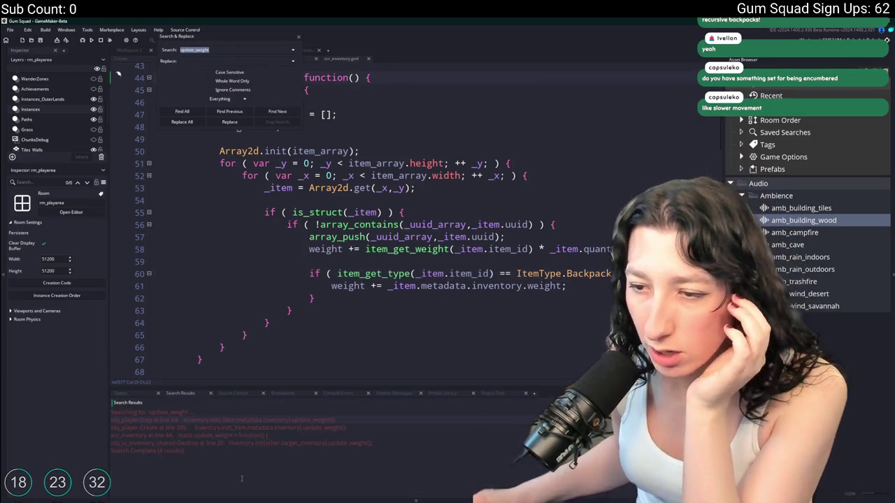
{"action": "double_click", "coordinate": [273, 420]}
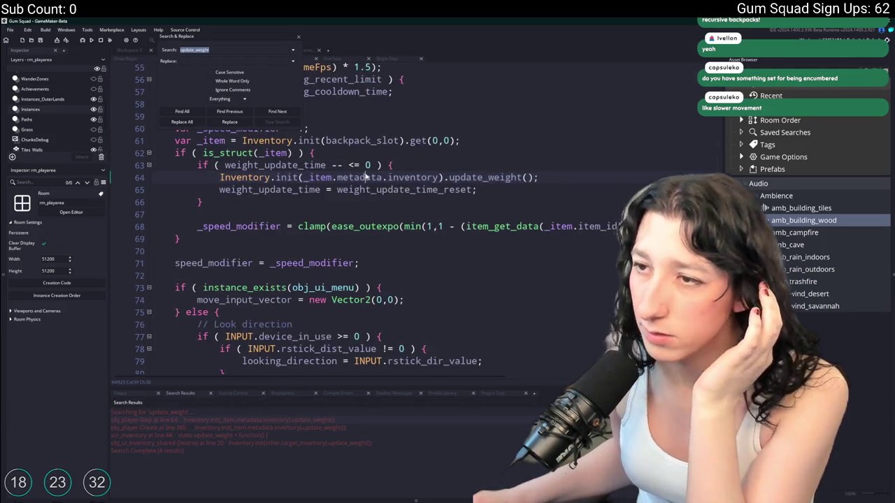
{"action": "left_click", "coordinate": [300, 39]}
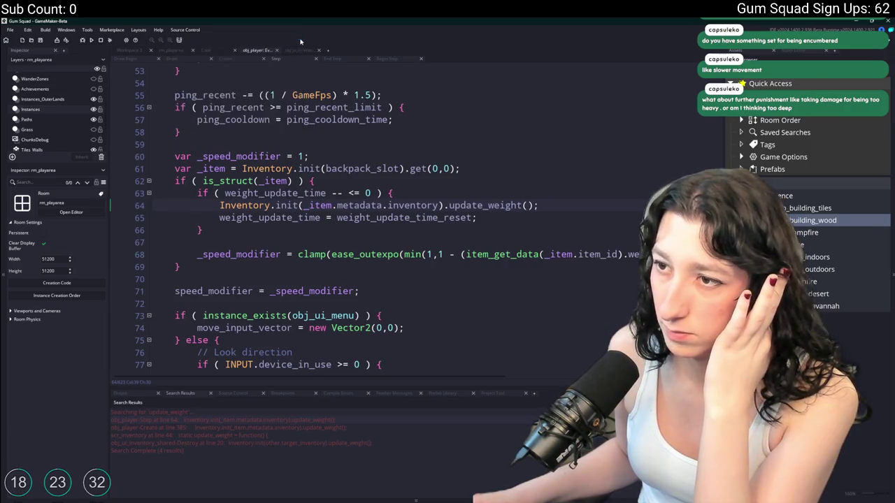
{"action": "mouse_move", "coordinate": [493, 211]}
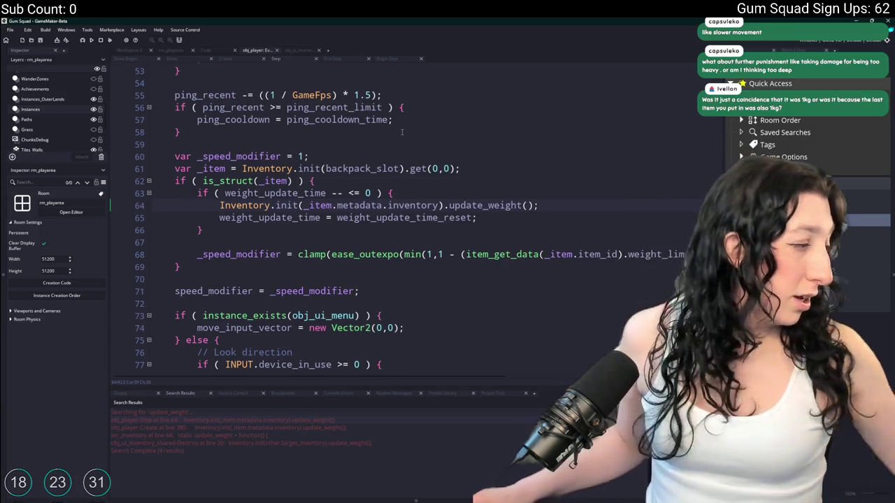
{"action": "mouse_move", "coordinate": [234, 205]}
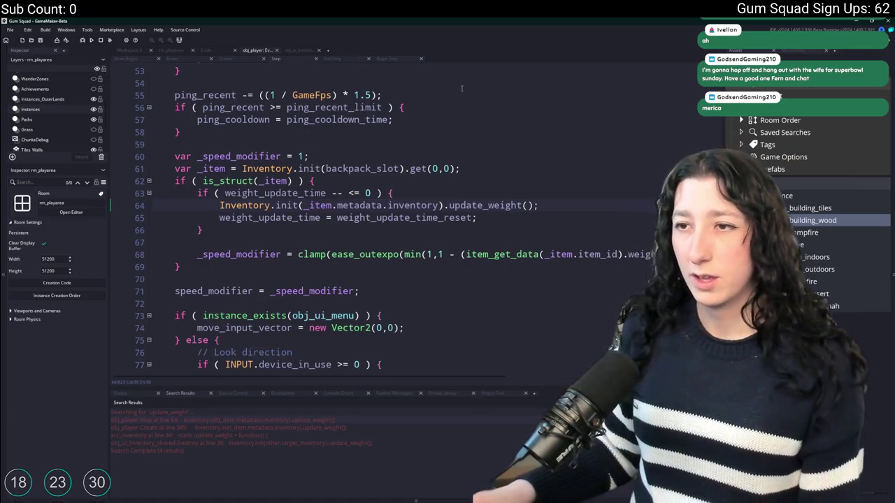
- From obj_player's Step code, jump to the update_weight definition in scr_inventory
{"action": "left_click", "coordinate": [301, 50]}
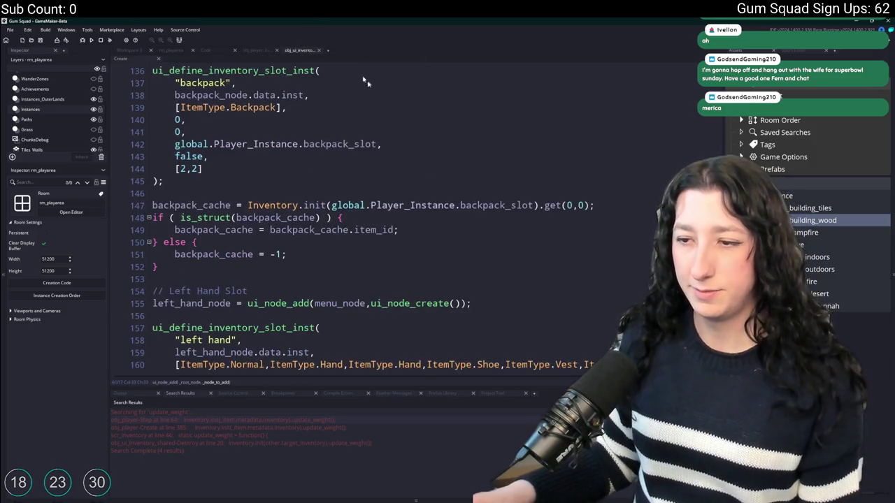
{"action": "scroll", "coordinate": [391, 93], "scroll_direction": "up", "scroll_amount": 2}
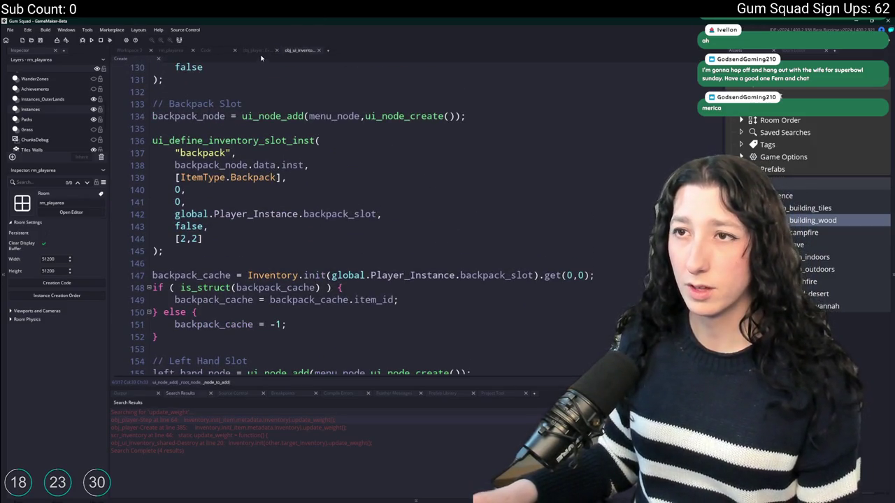
{"action": "left_click", "coordinate": [260, 52]}
{"action": "middle_click", "coordinate": [480, 186]}
- Select the Array2d.init(item_array) line and set the caret after the backpack branch
{"action": "left_click", "coordinate": [334, 200]}
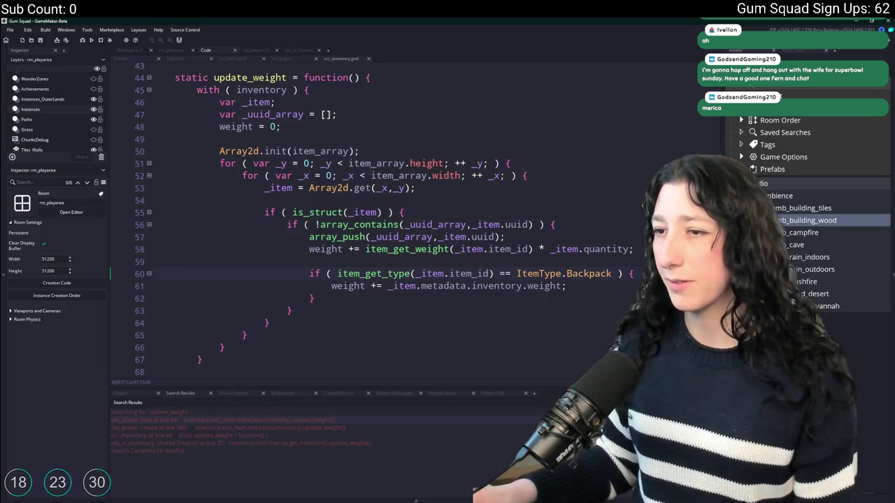
{"action": "double_click", "coordinate": [266, 78]}
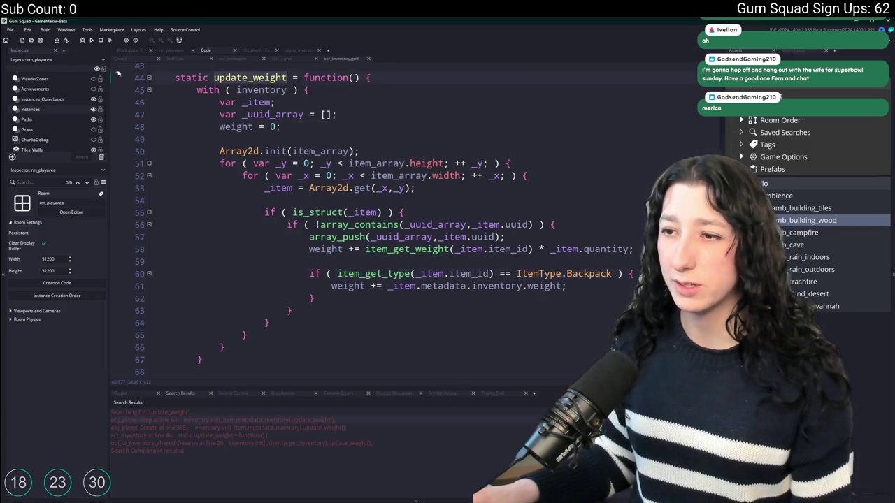
{"action": "left_click_drag", "start_coordinate": [360, 151], "coordinate": [213, 151]}
{"action": "key", "text": "ctrl+c"}
{"action": "left_click", "coordinate": [591, 302]}
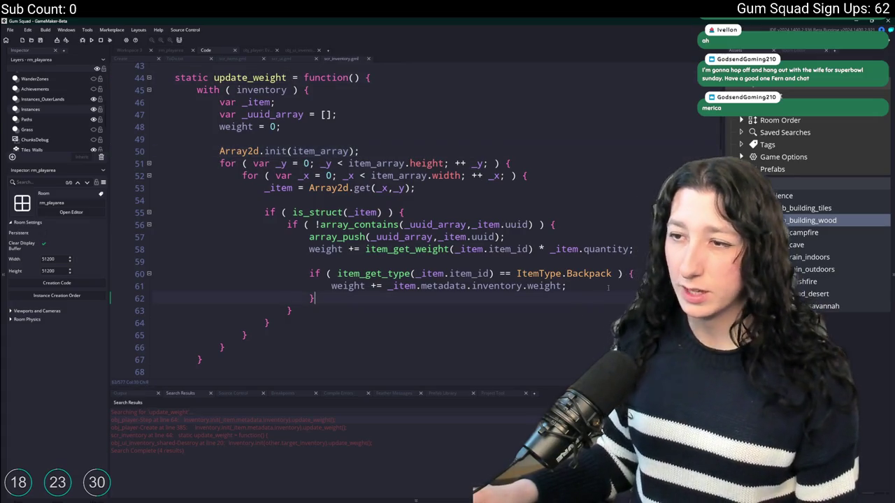
- Paste Array2d.init(item_array) into the backpack branch and add Inventory.init(_item.metadata.inventory).update_weight() above it
{"action": "key", "text": "Return"}
{"action": "key", "text": "Return"}
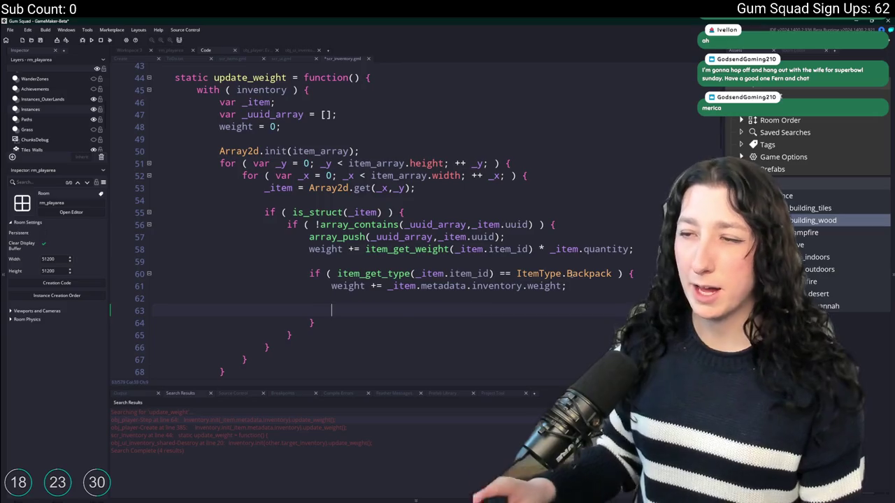
{"action": "key", "text": "ctrl+v"}
{"action": "key", "text": "Home"}
{"action": "key", "text": "Return"}
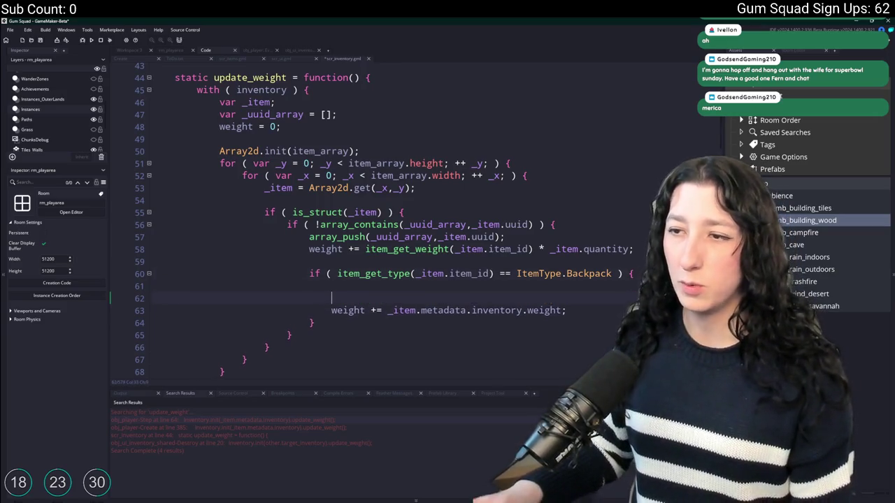
{"action": "key", "text": "ctrl+v"}
{"action": "key", "text": "Return"}
{"action": "key", "text": "Up"}
{"action": "key", "text": "Up"}
{"action": "key", "text": "Up"}
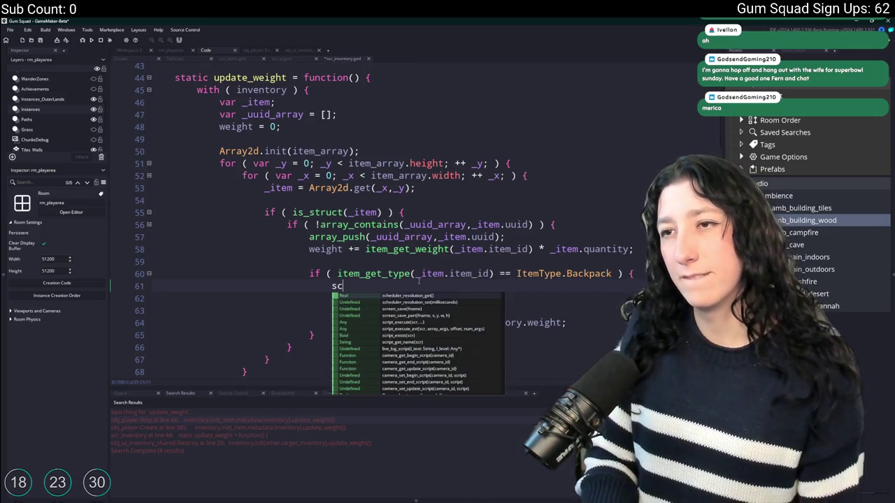
{"action": "type", "text": "Invenotry"}
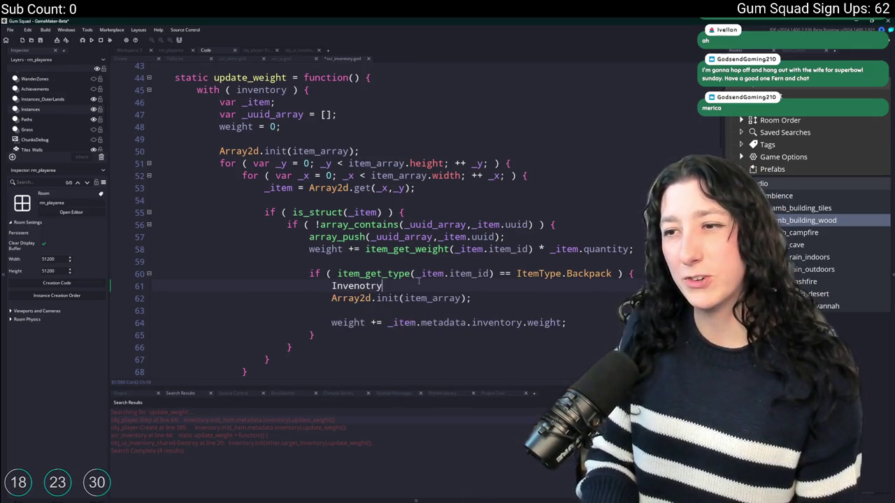
{"action": "key", "text": "BackSpace"}
{"action": "key", "text": "BackSpace"}
{"action": "key", "text": "BackSpace"}
{"action": "key", "text": "BackSpace"}
{"action": "type", "text": "tory.ini"}
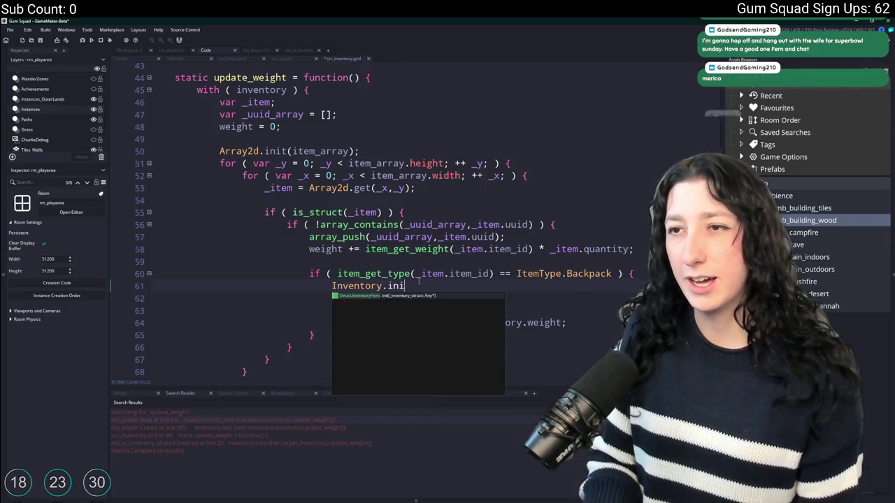
{"action": "type", "text": "t_item.met"}
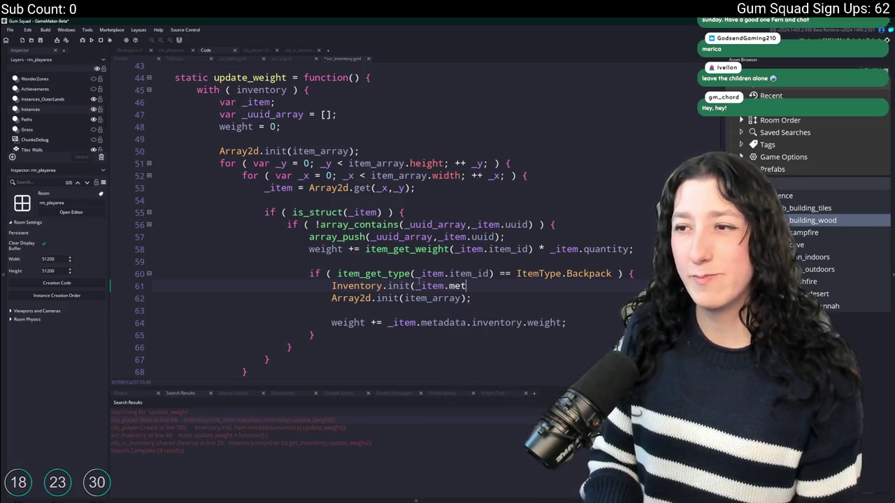
{"action": "type", "text": "adata.inventory)."}
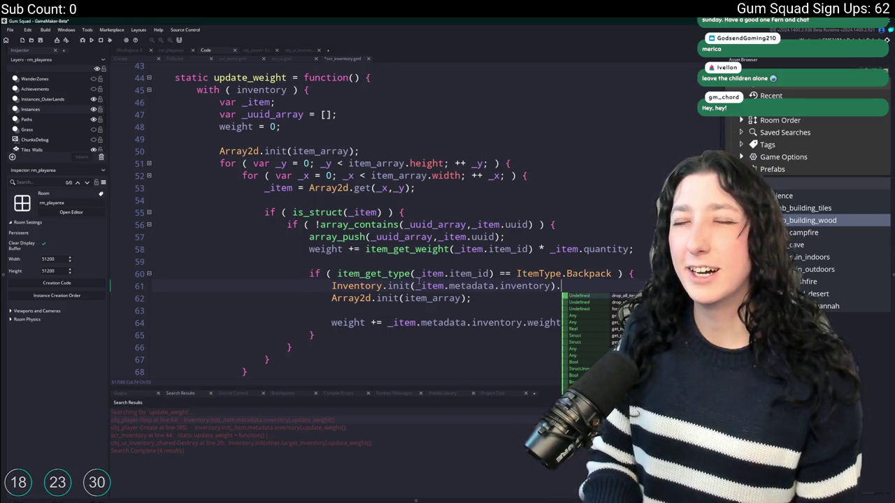
{"action": "type", "text": "updated_weight("}
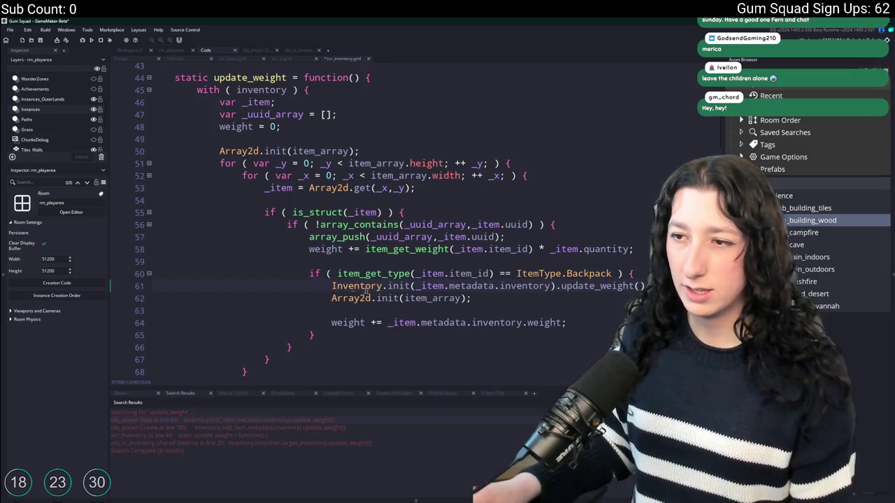
- Review the Array2d.init call and item_array argument, then build and run the game
{"action": "left_click_drag", "start_coordinate": [334, 298], "coordinate": [471, 299]}
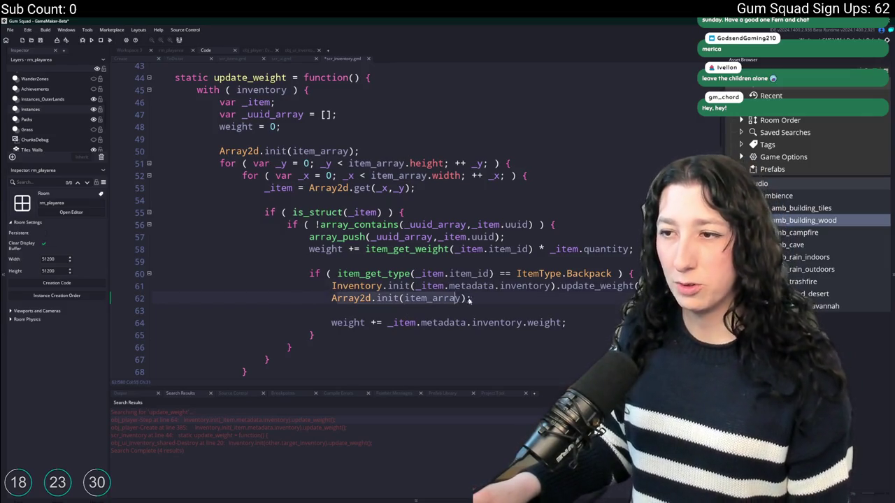
{"action": "left_click", "coordinate": [323, 150]}
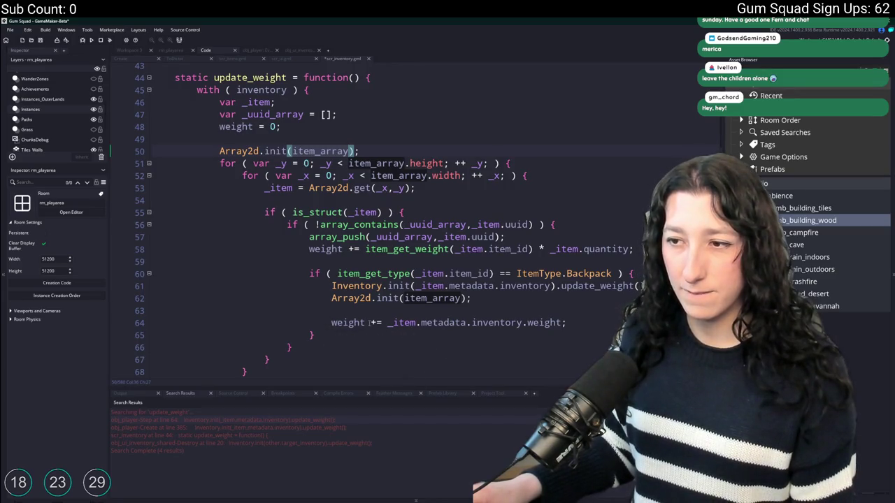
{"action": "left_click", "coordinate": [577, 320]}
{"action": "key", "text": "F5"}
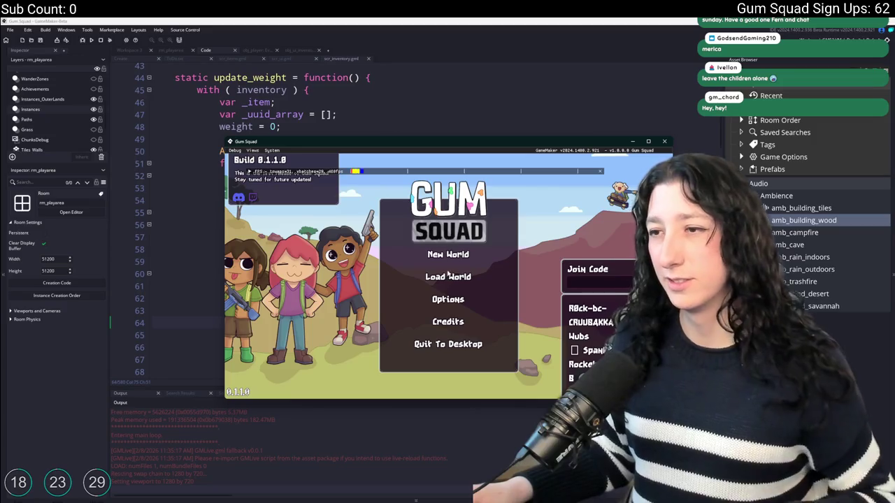
- Create and join a new Gum Squad world, then open the inventory showing 7.0kg / 20.0kg
{"action": "left_click", "coordinate": [448, 255]}
{"action": "left_click", "coordinate": [448, 269]}
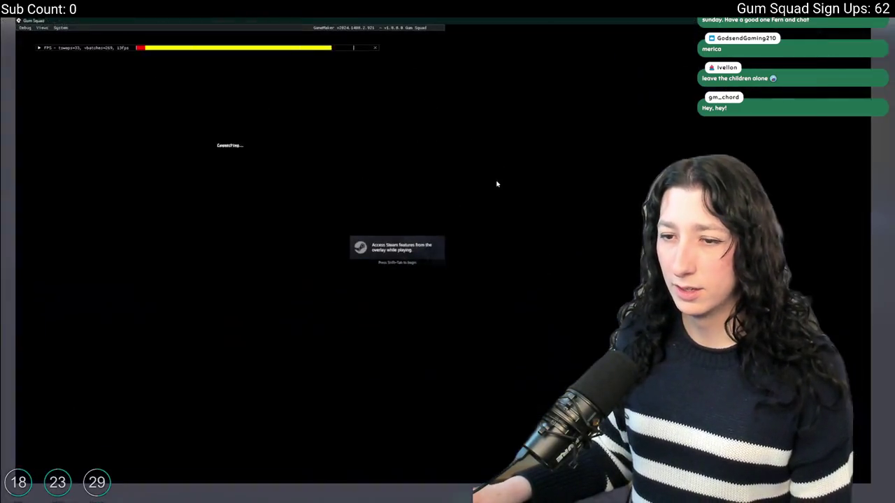
{"action": "key", "text": "Tab"}
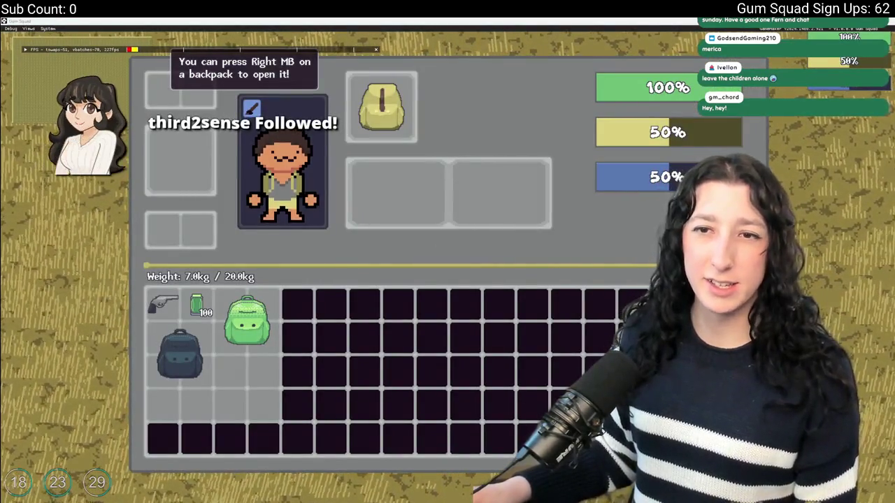
- Check the backpacks' contents, then move the gum and gun into the Gumenforced Backpack
{"action": "right_click", "coordinate": [226, 311]}
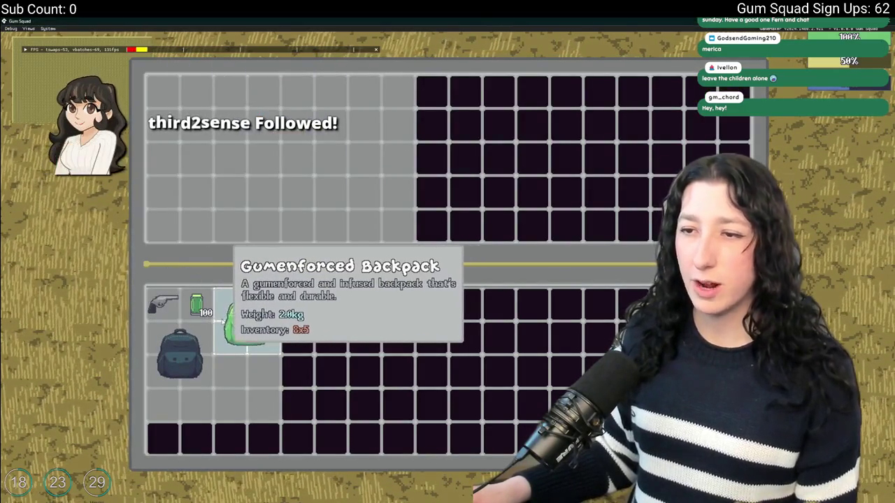
{"action": "right_click", "coordinate": [226, 311]}
{"action": "mouse_move", "coordinate": [377, 108]}
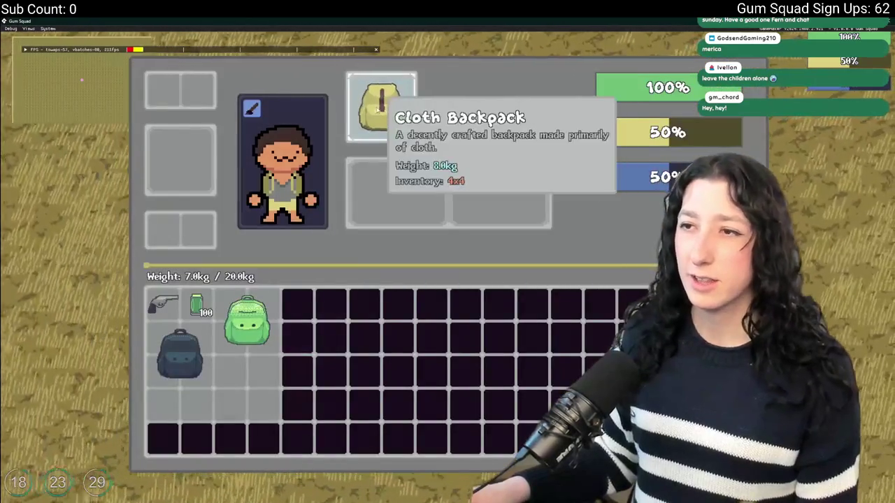
{"action": "right_click", "coordinate": [181, 341]}
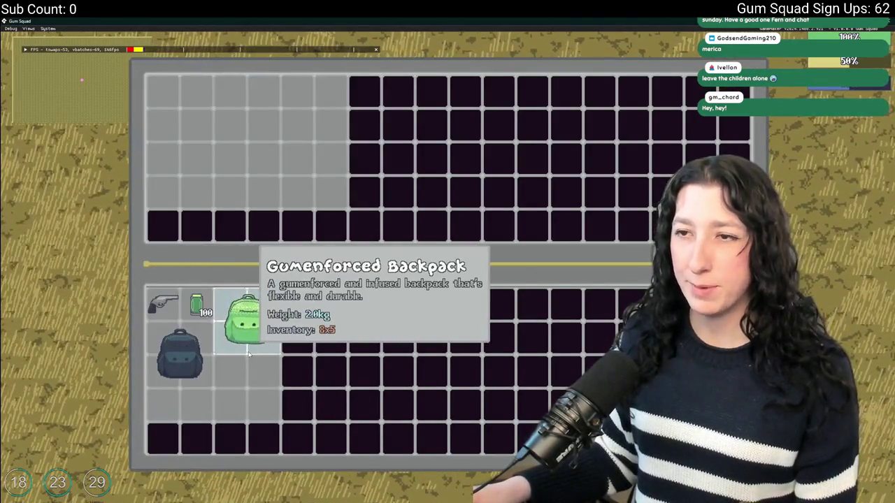
{"action": "right_click", "coordinate": [249, 354]}
{"action": "left_click", "coordinate": [197, 305], "text": "shift"}
{"action": "left_click", "coordinate": [164, 302], "text": "shift"}
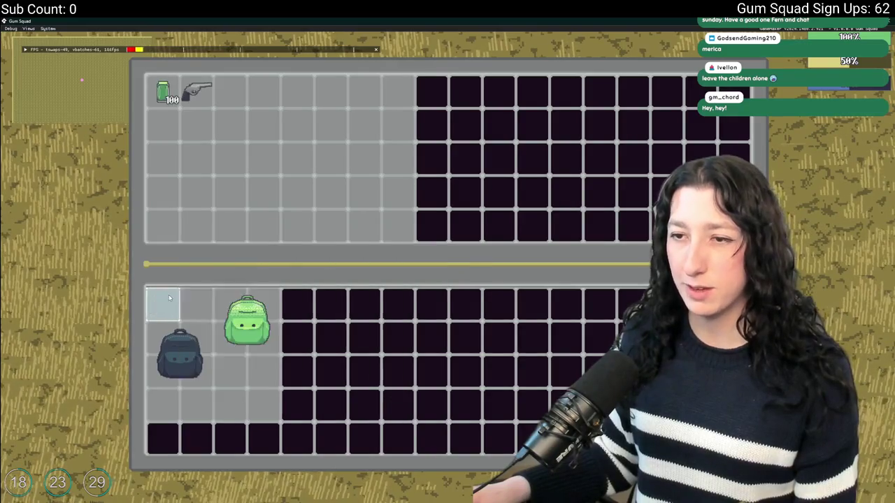
- Return the Pea Shooter to the main inventory and place the Gumenforced Backpack inside the canvas backpack
{"action": "mouse_move", "coordinate": [261, 358]}
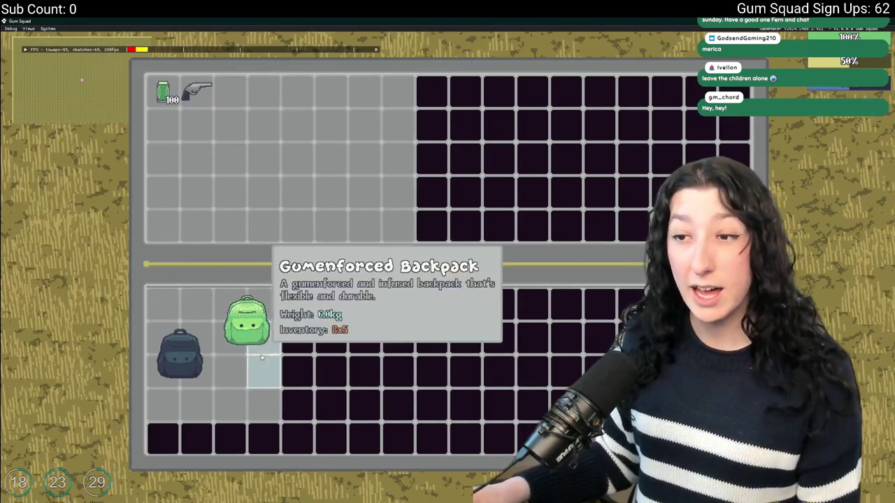
{"action": "left_click", "coordinate": [196, 91], "text": "shift"}
{"action": "left_click", "coordinate": [168, 313], "text": "shift"}
{"action": "right_click", "coordinate": [247, 316]}
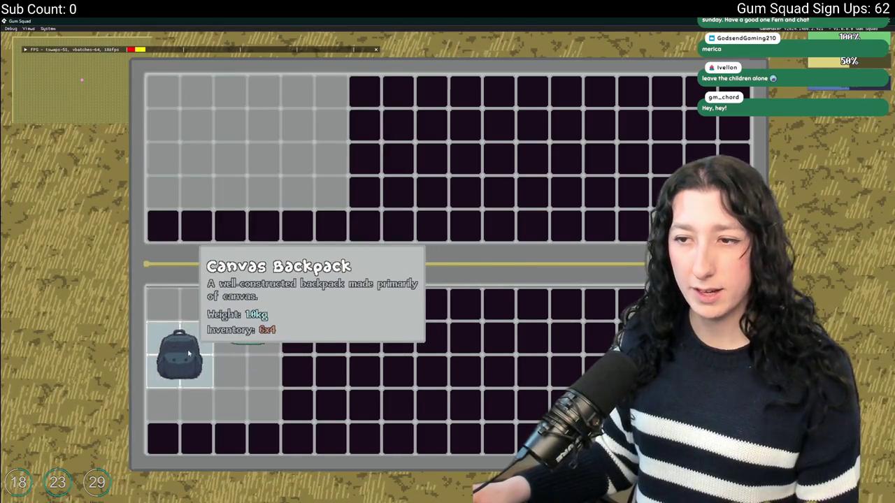
{"action": "right_click", "coordinate": [188, 355]}
{"action": "right_click", "coordinate": [193, 353]}
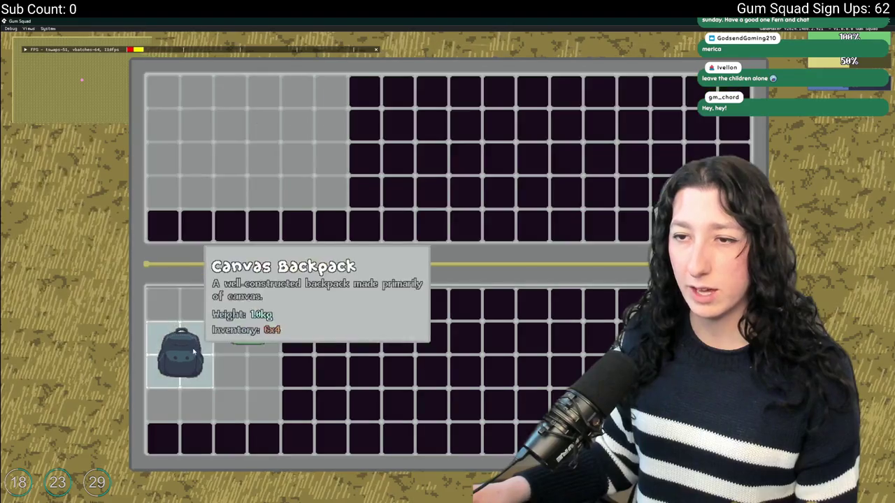
{"action": "left_click", "coordinate": [244, 336], "text": "shift"}
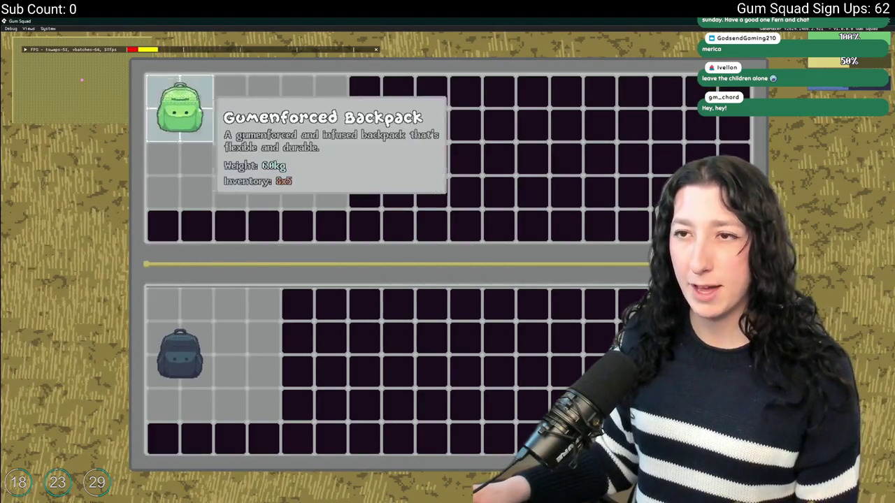
- Move the green backpack, revolver and can back to the main inventory, close it, and return to GameMaker
{"action": "right_click", "coordinate": [175, 316]}
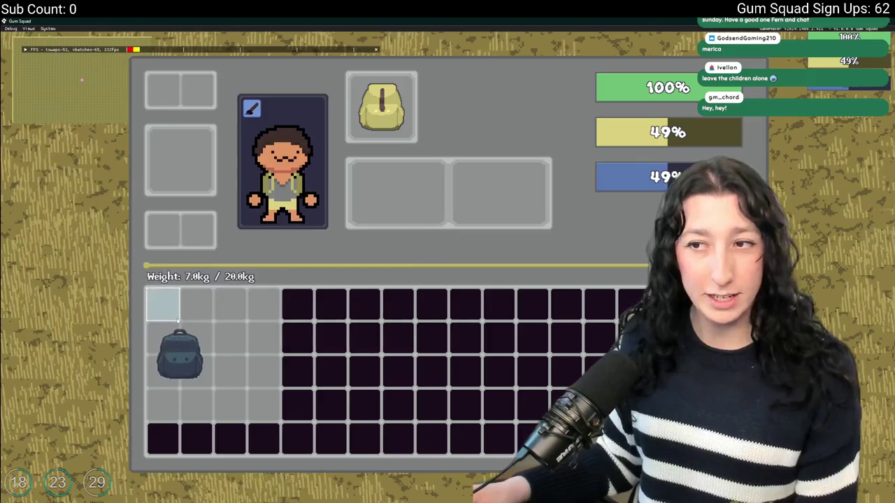
{"action": "right_click", "coordinate": [231, 321]}
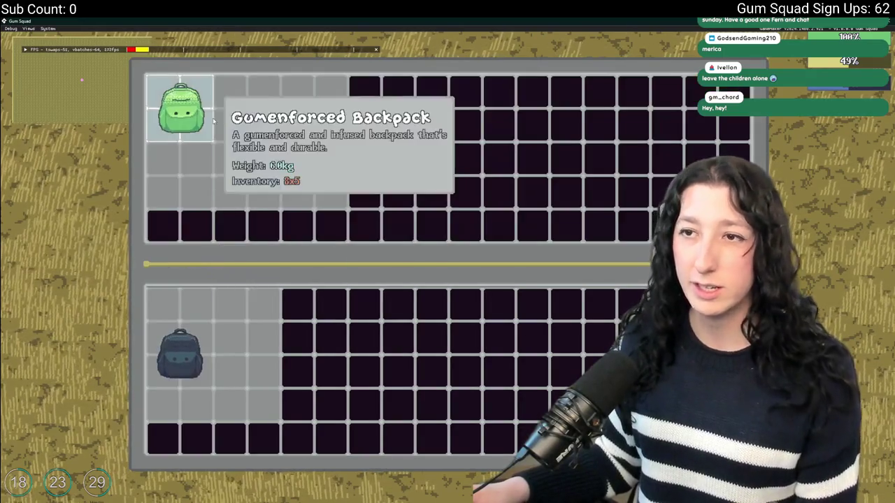
{"action": "left_click", "coordinate": [181, 105], "text": "shift"}
{"action": "left_click", "coordinate": [161, 91], "text": "shift"}
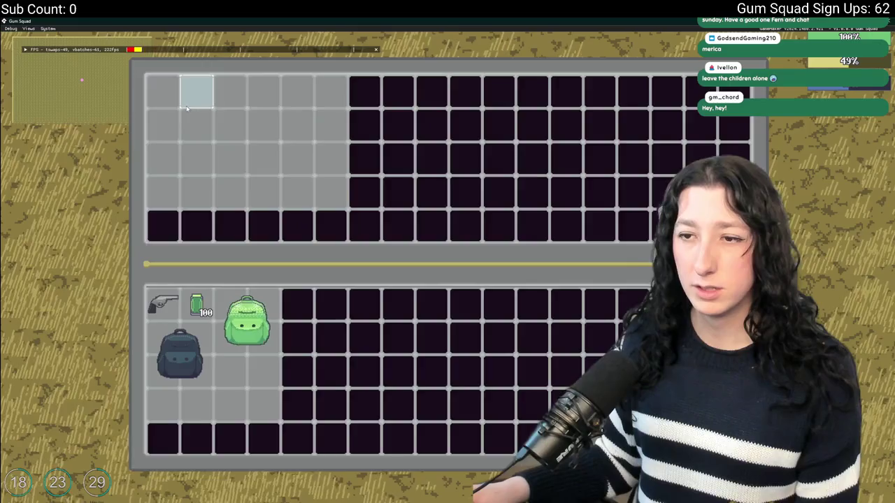
{"action": "key", "text": "Tab"}
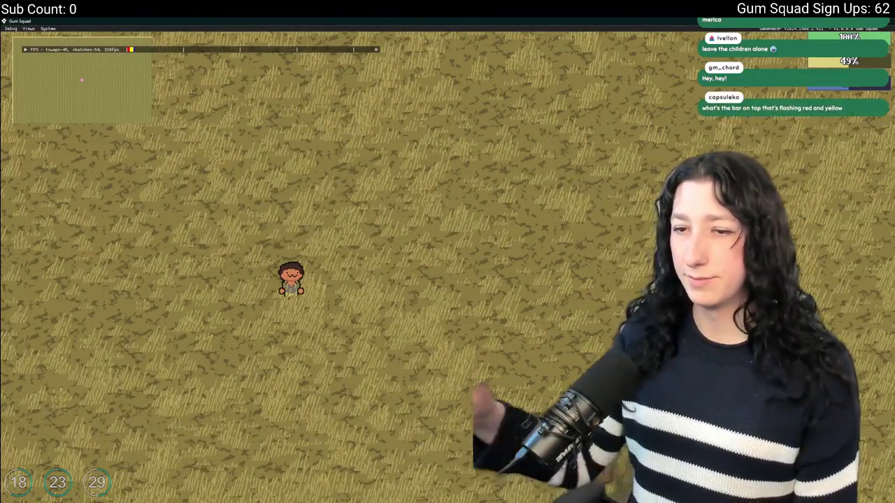
{"action": "key", "text": "alt+Tab"}
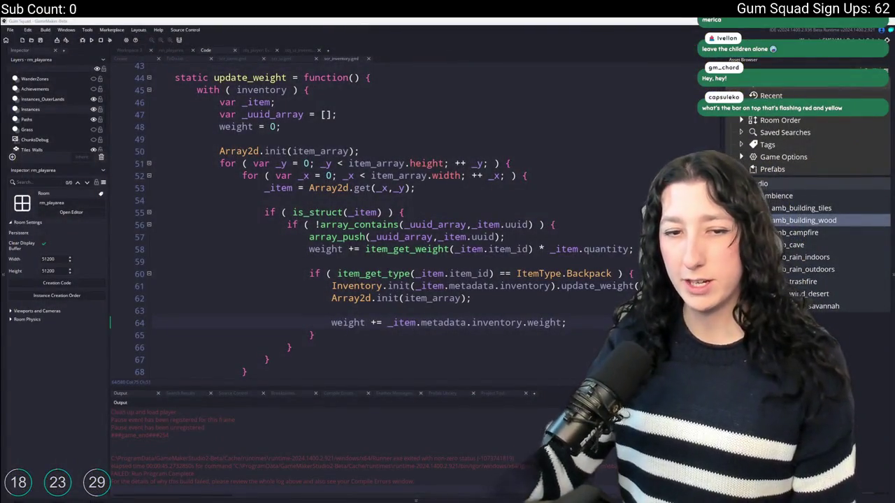
- Put the caret on blank line 63 of the update_weight function
{"action": "left_click", "coordinate": [333, 311]}
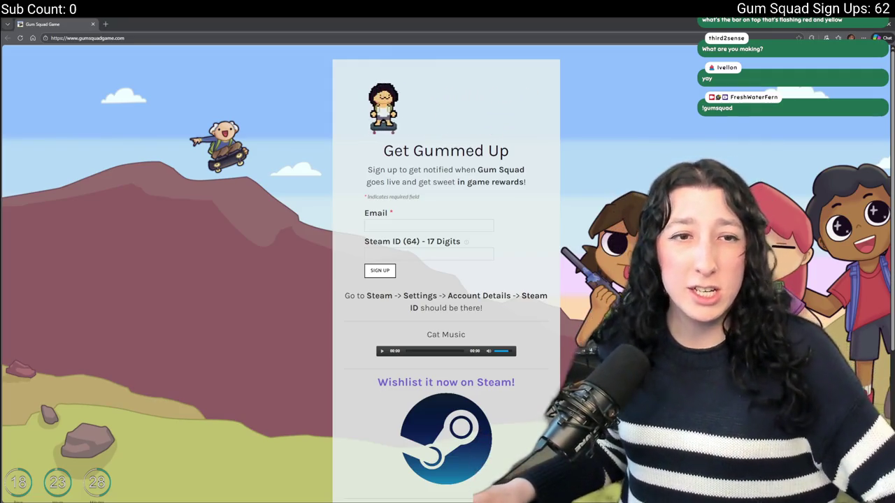
- Open the Gum Squad Steam store page and skip the trailer ahead to the campfire scene
{"action": "scroll", "coordinate": [437, 383], "scroll_direction": "down", "scroll_amount": 2}
{"action": "left_click", "coordinate": [437, 384]}
{"action": "scroll", "coordinate": [437, 383], "scroll_direction": "down", "scroll_amount": 2}
{"action": "left_click", "coordinate": [133, 24]}
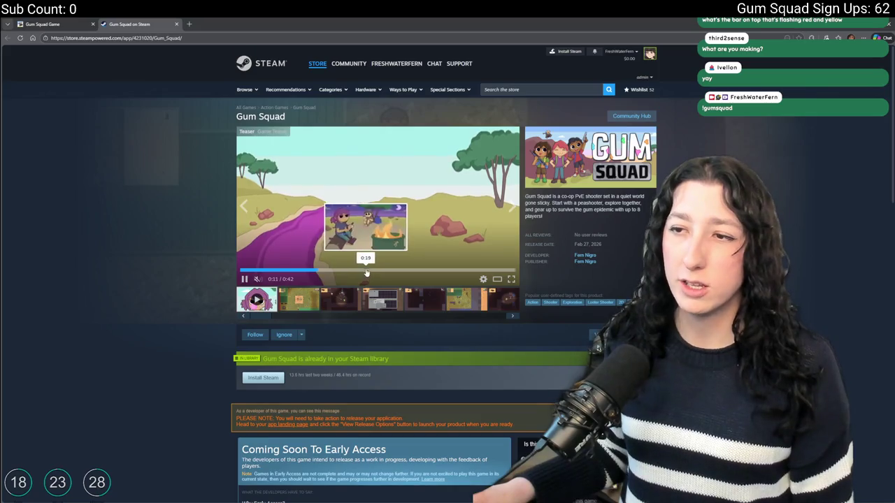
{"action": "left_click", "coordinate": [369, 269]}
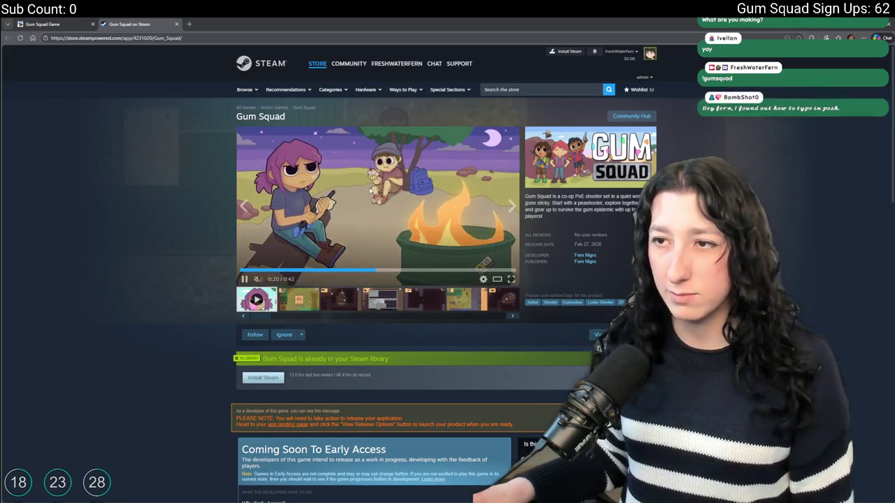
- View the screenshots full size through the seventh, close the viewer, and return to GameMaker
{"action": "left_click", "coordinate": [309, 296]}
{"action": "left_click", "coordinate": [420, 231]}
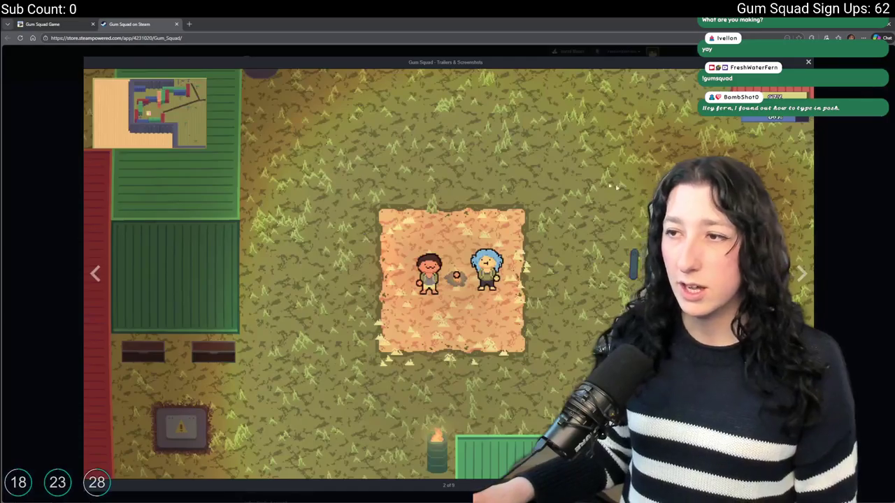
{"action": "left_click", "coordinate": [803, 275]}
{"action": "left_click", "coordinate": [802, 275]}
{"action": "left_click", "coordinate": [803, 275]}
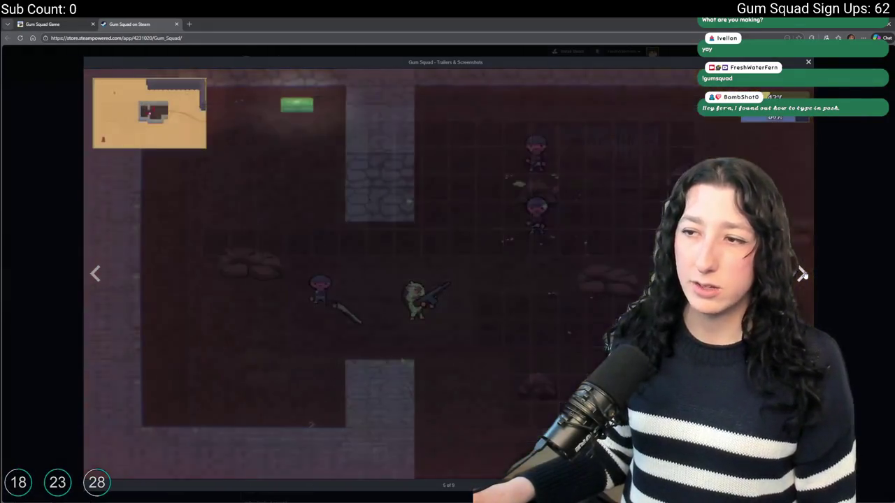
{"action": "left_click", "coordinate": [803, 275]}
{"action": "left_click", "coordinate": [803, 275]}
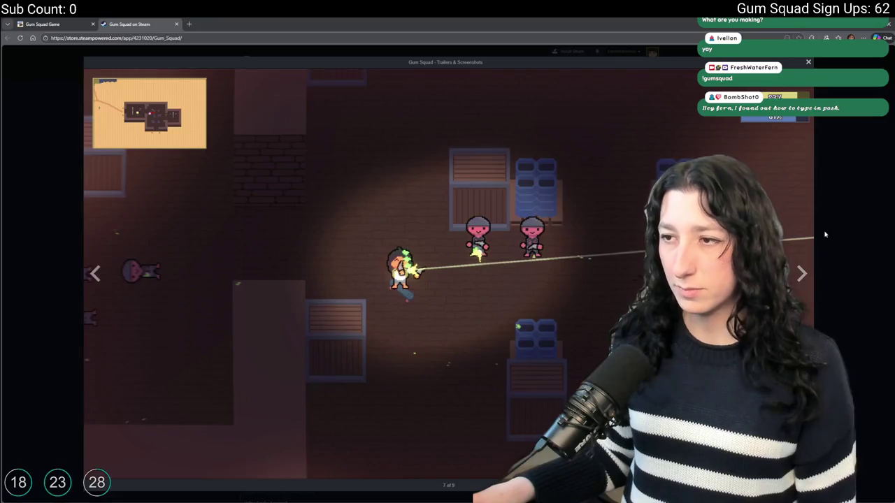
{"action": "left_click", "coordinate": [825, 235]}
{"action": "scroll", "coordinate": [467, 220], "scroll_direction": "down", "scroll_amount": 6}
{"action": "scroll", "coordinate": [364, 211], "scroll_direction": "up", "scroll_amount": 5}
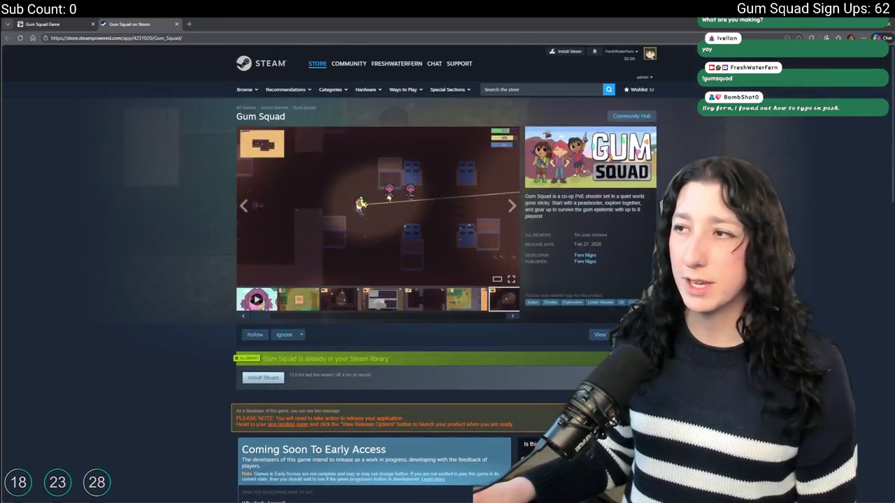
{"action": "key", "text": "alt+Tab"}
{"action": "key", "text": "alt+Tab"}
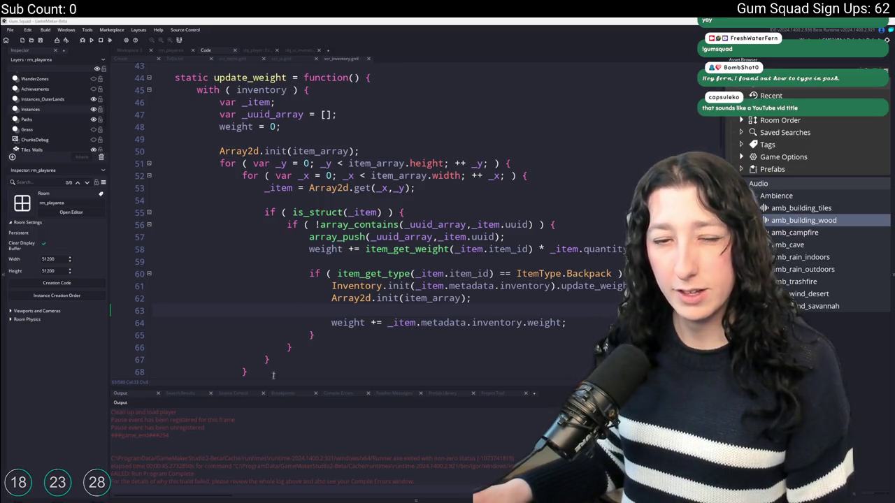
- Launch Obsidian, open the I Made A Multiplayer Game In 3 Months note, and close its duplicate tab
{"action": "left_click", "coordinate": [438, 502]}
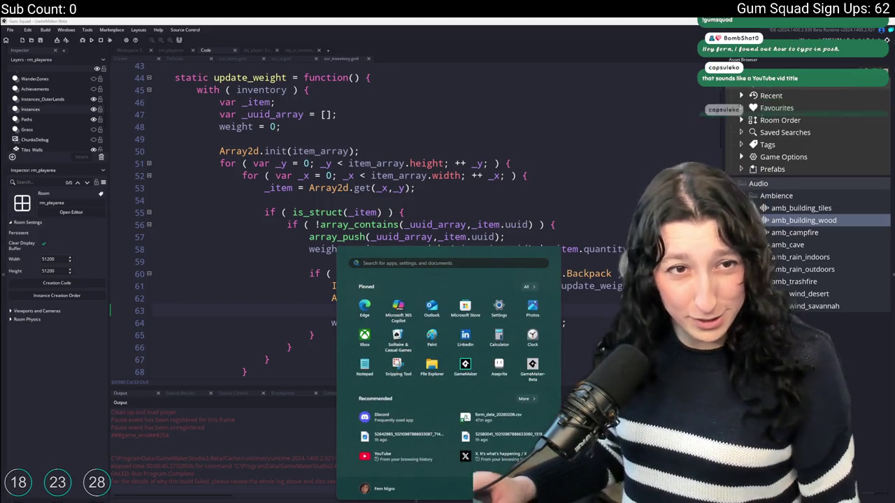
{"action": "type", "text": "obsi"}
{"action": "key", "text": "Return"}
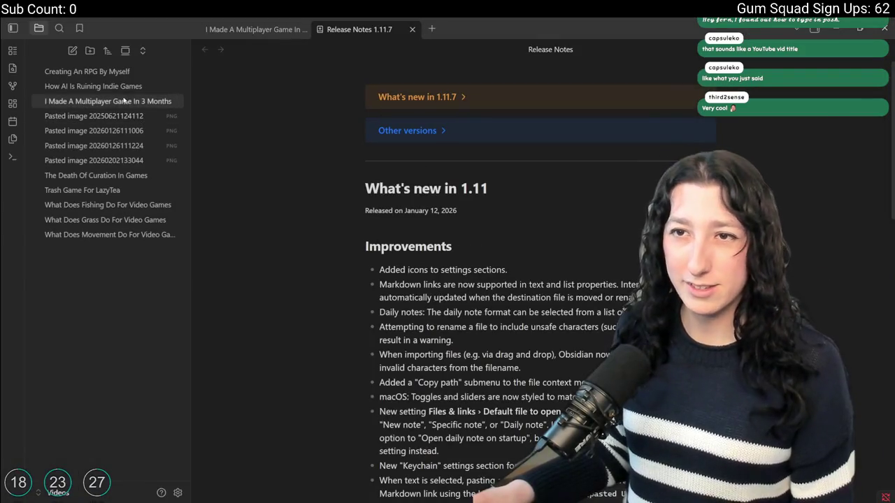
{"action": "left_click", "coordinate": [126, 101]}
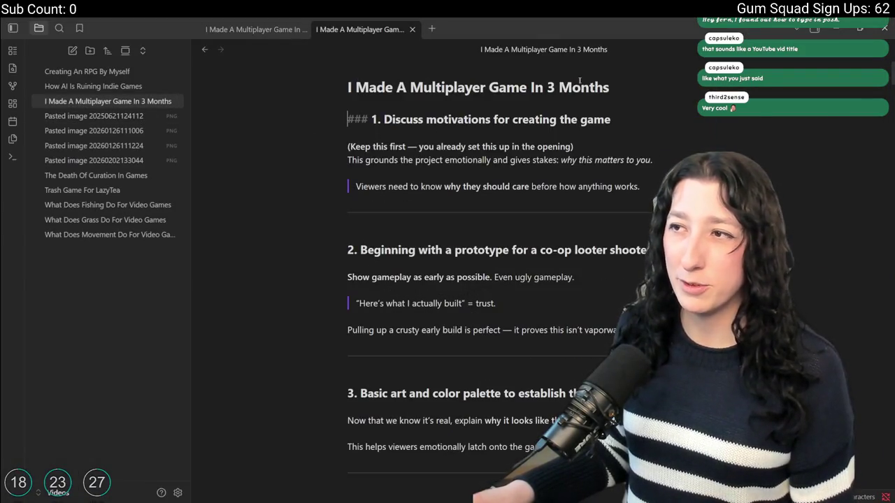
{"action": "left_click_drag", "start_coordinate": [612, 80], "coordinate": [319, 77]}
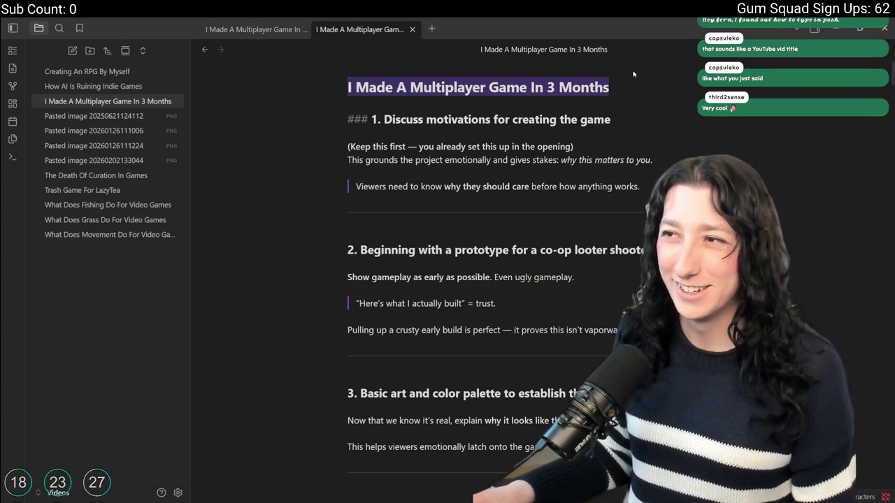
{"action": "key", "text": "ctrl+w"}
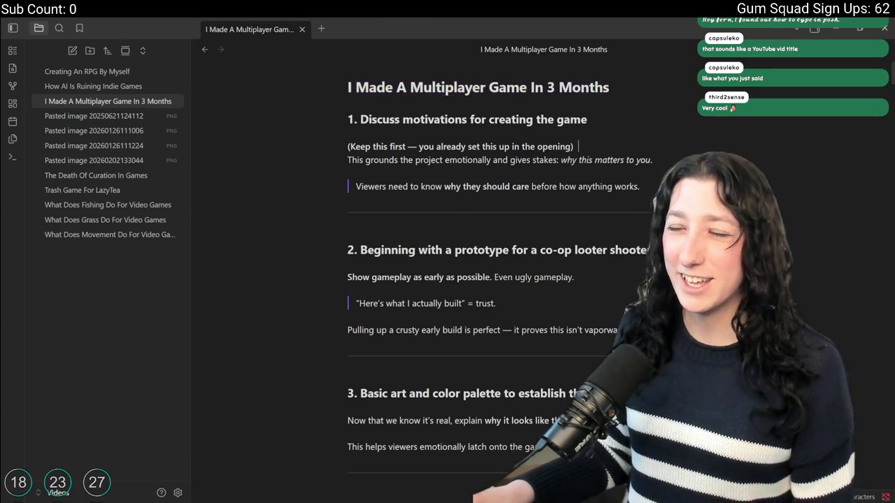
{"action": "key", "text": "alt+Tab"}
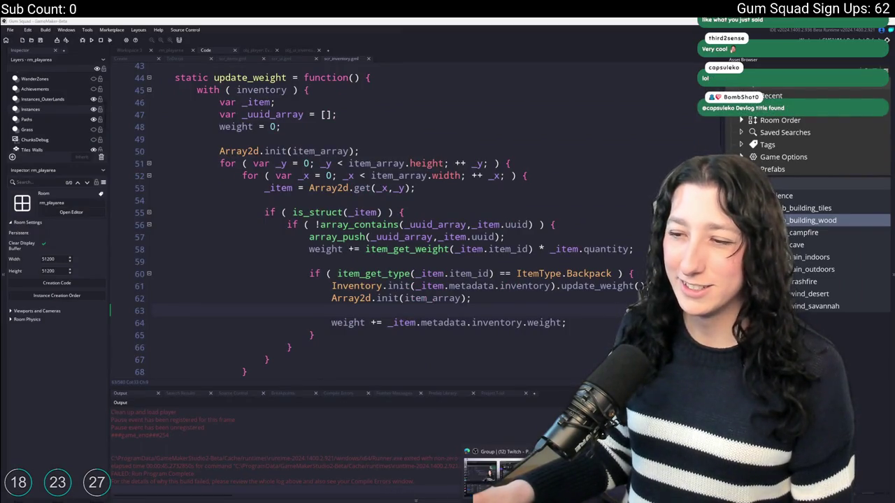
- Bring up Discord, play the updated intro section video fullscreen to 0:06, then hide Discord
{"action": "key", "text": "super+Tab"}
{"action": "key", "text": "super"}
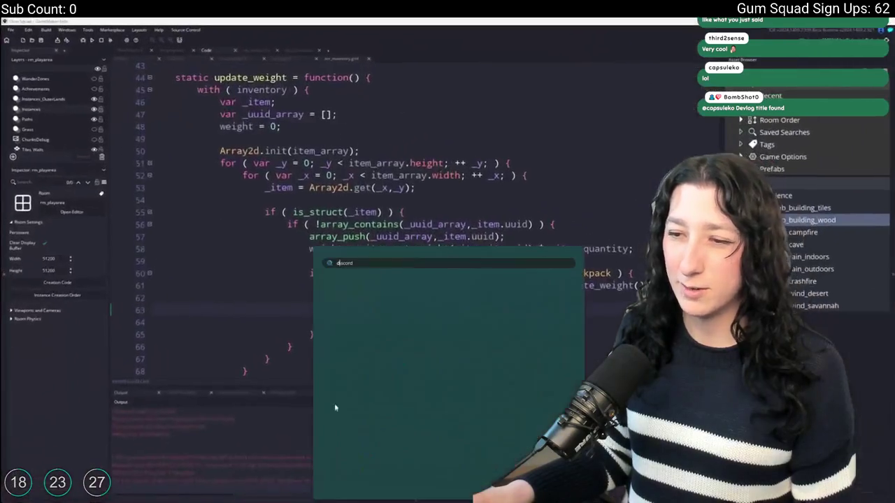
{"action": "key", "text": "super"}
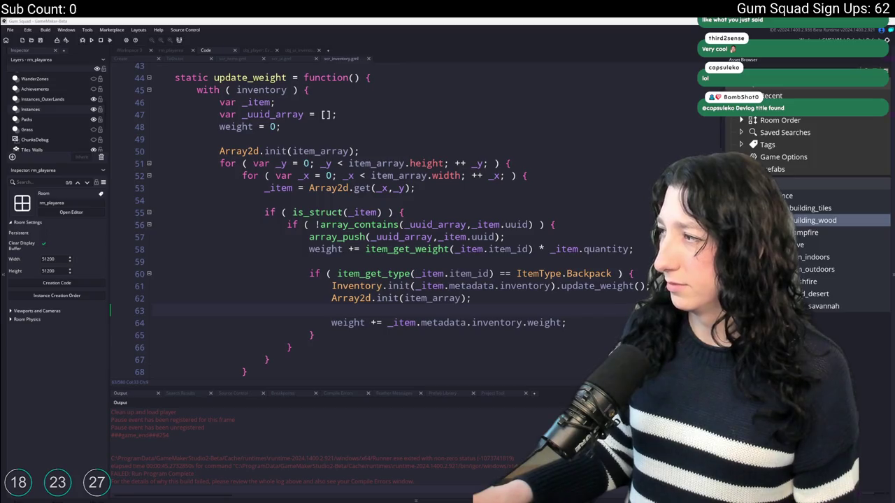
{"action": "key", "text": "alt+Tab"}
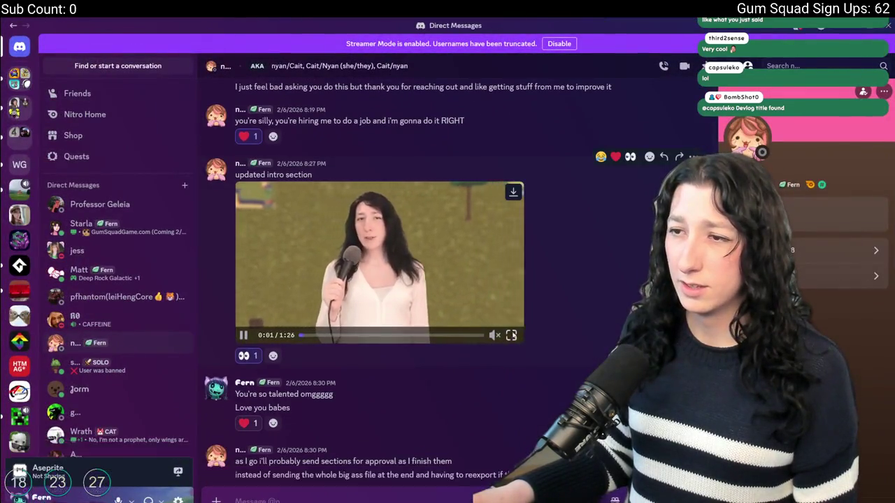
{"action": "left_click", "coordinate": [512, 335]}
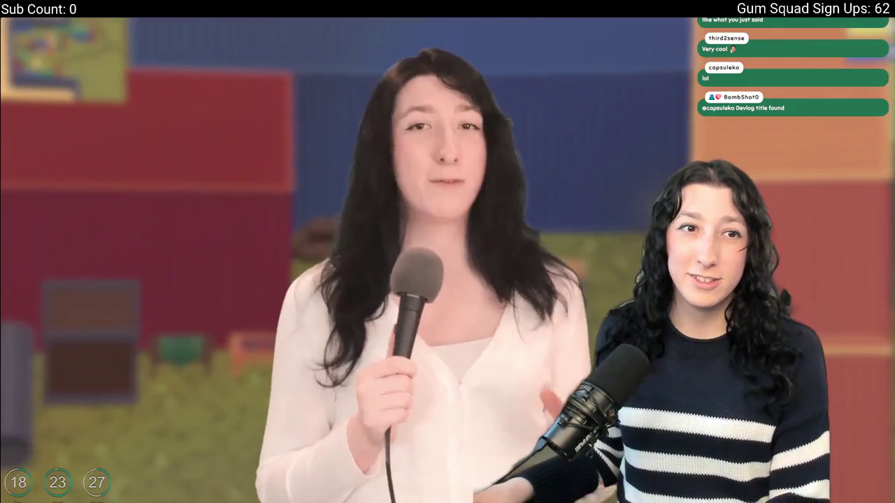
{"action": "left_click", "coordinate": [344, 181]}
{"action": "key", "text": "Escape"}
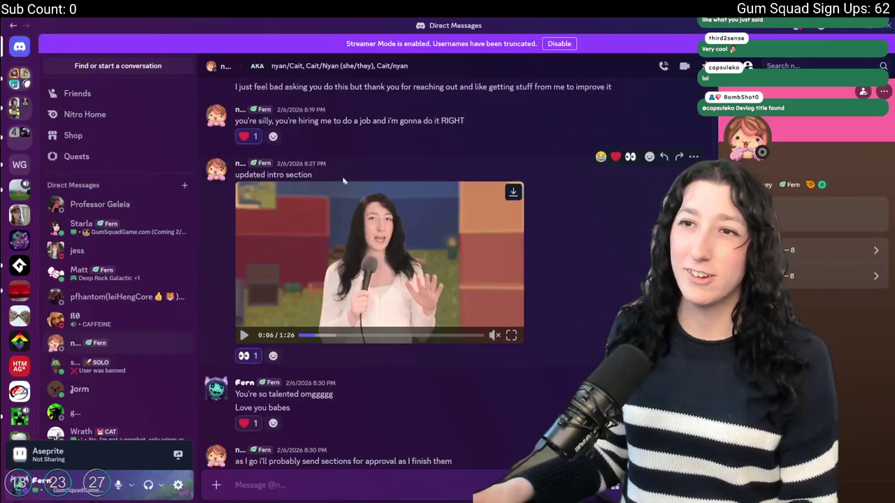
{"action": "key", "text": "alt+Tab"}
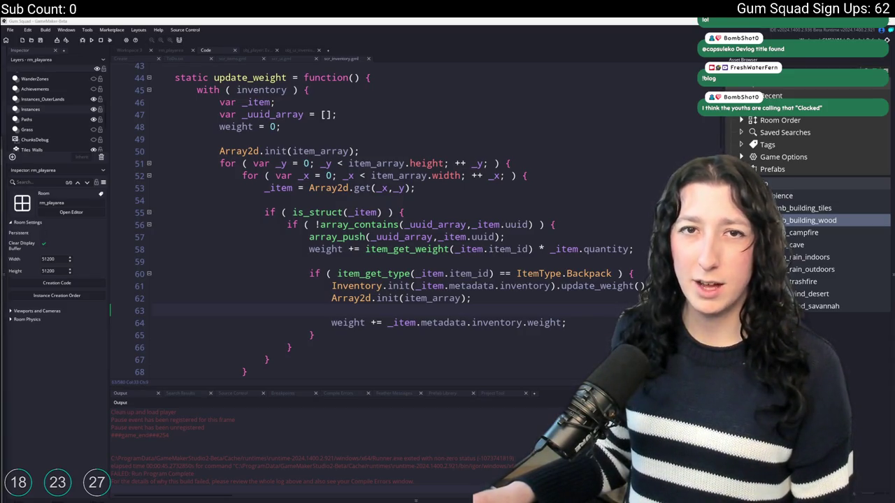
- Show the Making a Multiplayer Game In 3 Months blog post, then go back to obj_player's Step code
{"action": "key", "text": "alt+Tab"}
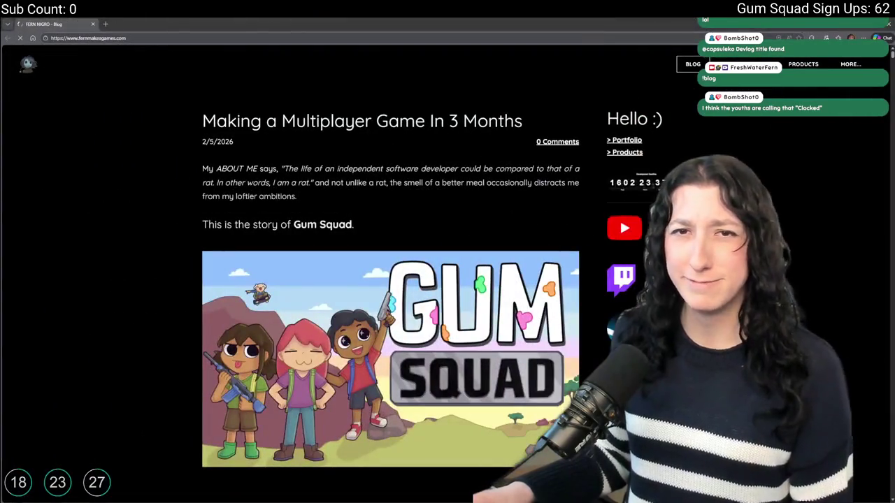
{"action": "key", "text": "alt+Tab"}
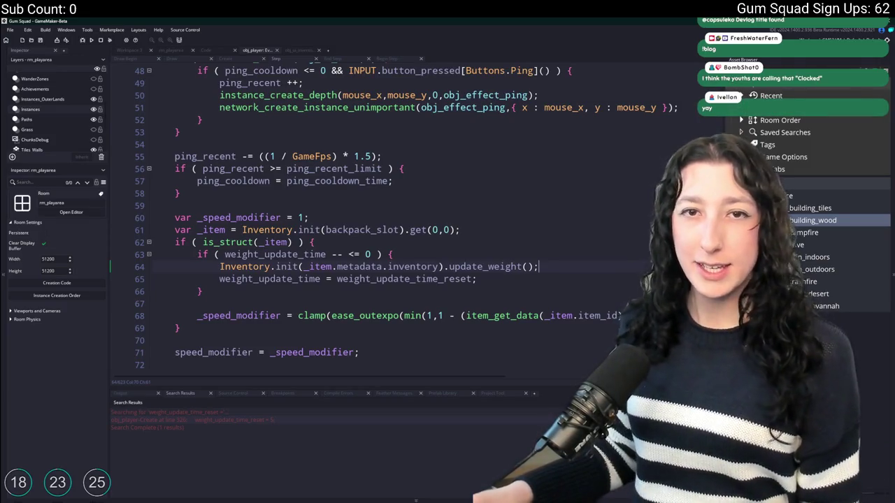
- Delete the 'Prevent dropping backpacks that are openned' item from ToDo.txt and save the list
{"action": "scroll", "coordinate": [348, 62], "scroll_direction": "up", "scroll_amount": 3}
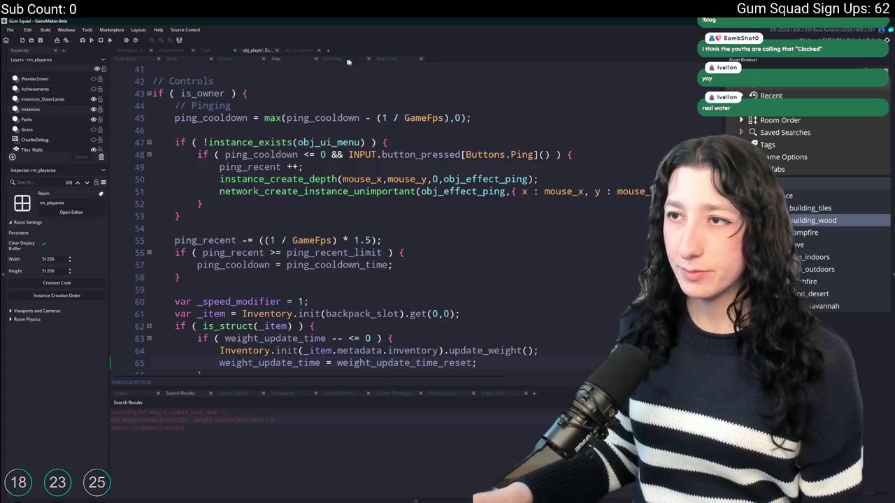
{"action": "key", "text": "ctrl+Tab"}
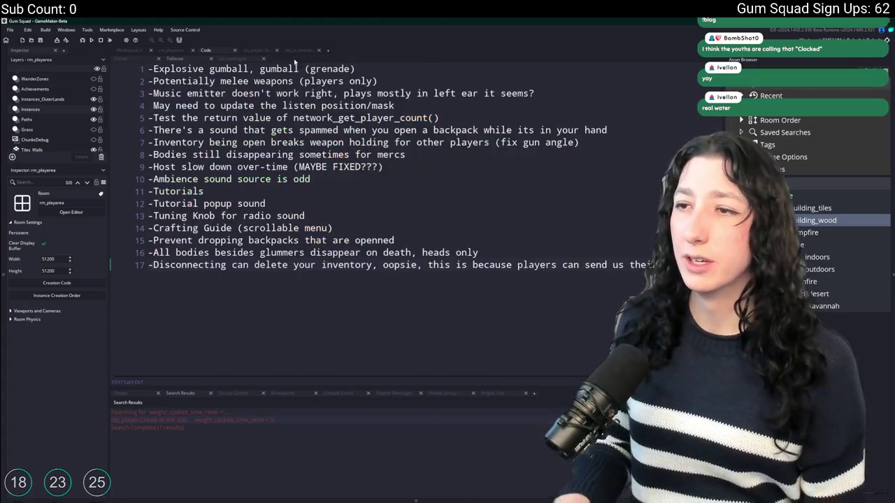
{"action": "key", "text": "Up"}
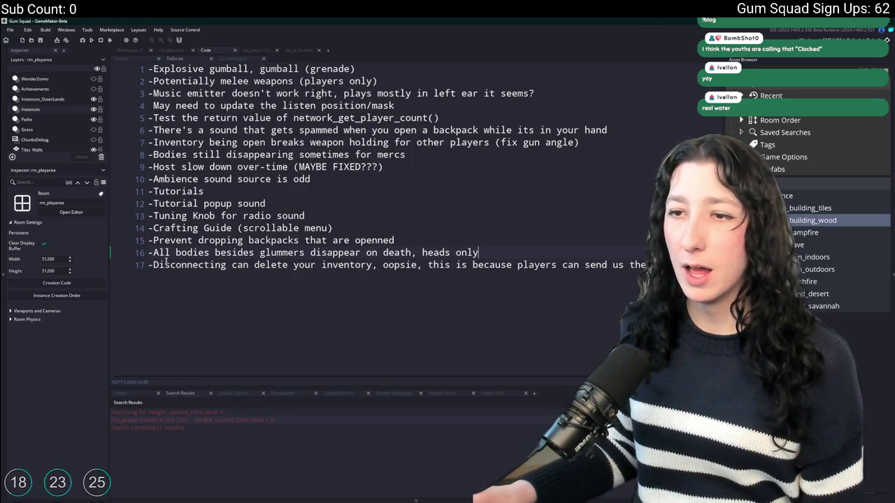
{"action": "key", "text": "Home"}
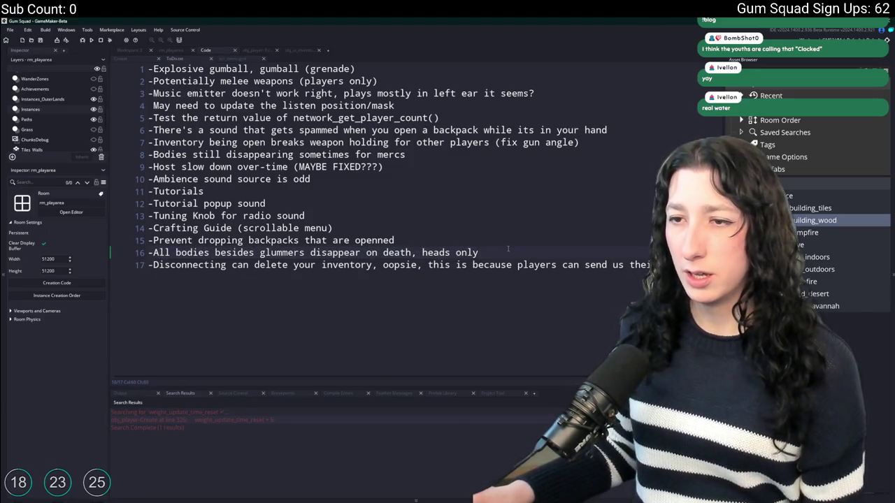
{"action": "left_click", "coordinate": [444, 237]}
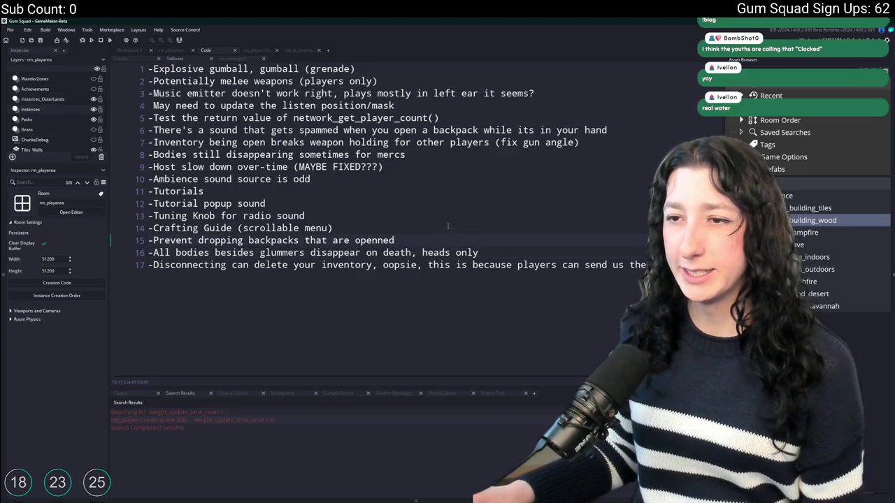
{"action": "left_click_drag", "start_coordinate": [148, 253], "coordinate": [204, 253]}
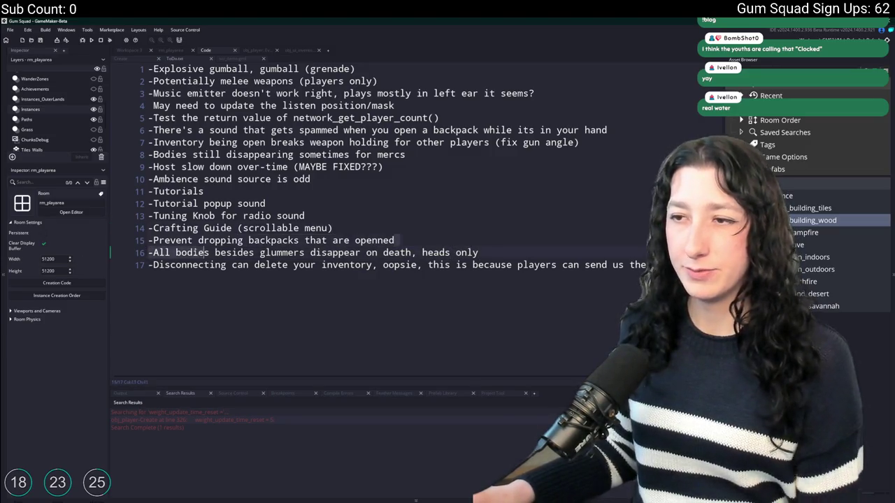
{"action": "left_click_drag", "start_coordinate": [394, 241], "coordinate": [148, 241]}
{"action": "key", "text": "BackSpace"}
{"action": "key", "text": "BackSpace"}
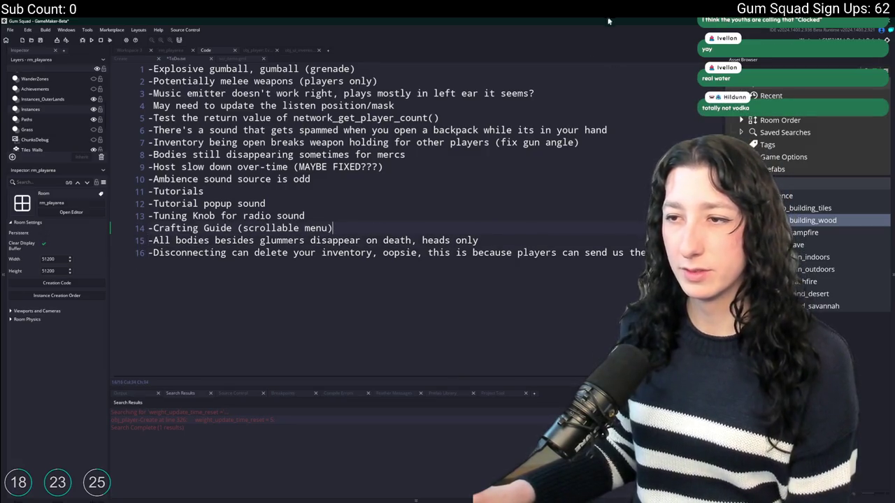
{"action": "left_click", "coordinate": [282, 253]}
{"action": "key", "text": "ctrl+s"}
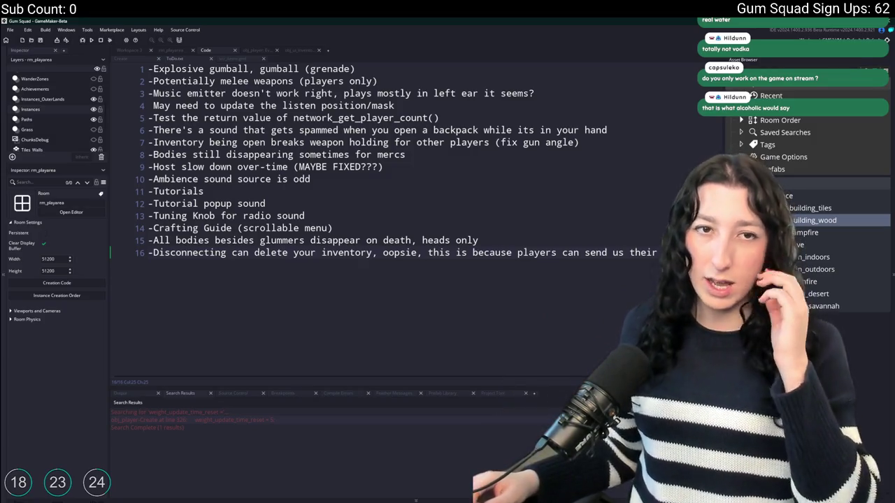
- Fix 'delet e' to 'delete' in the last ToDo item, then review the Crafting Guide and Disconnecting lines
{"action": "key", "text": "BackSpace"}
{"action": "left_click", "coordinate": [270, 201]}
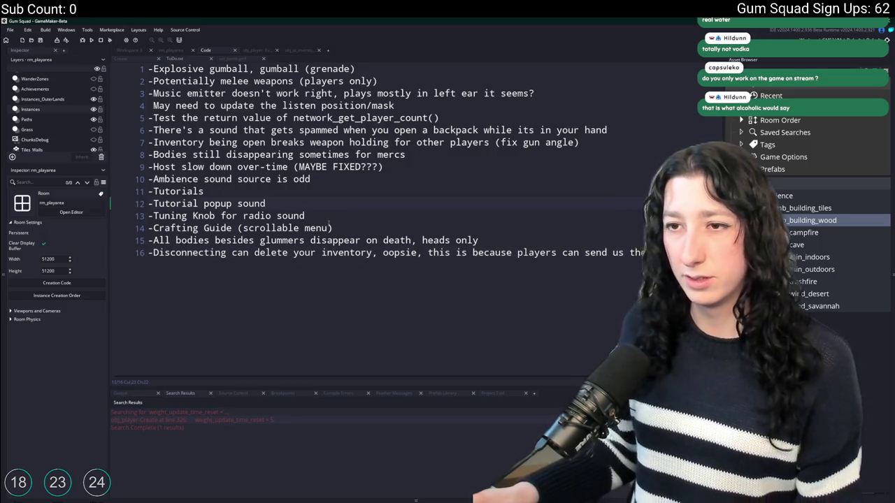
{"action": "left_click", "coordinate": [335, 228]}
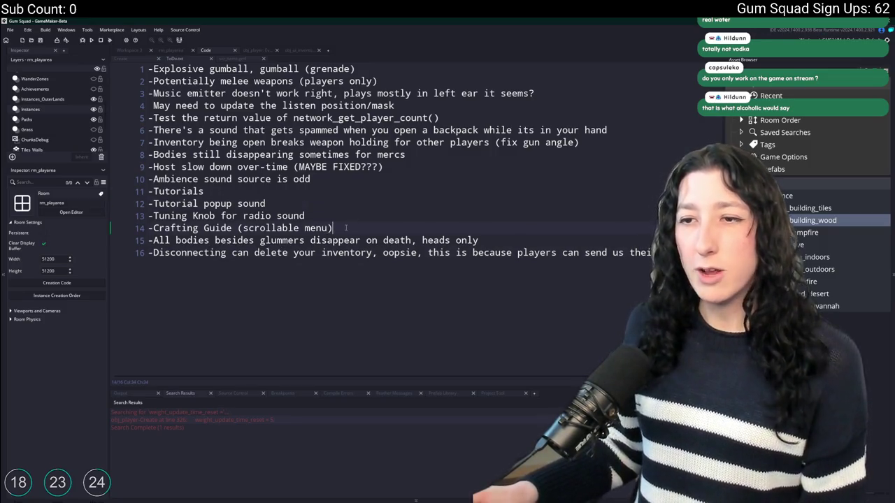
{"action": "mouse_move", "coordinate": [363, 232]}
{"action": "left_mouse_down"}
{"action": "mouse_move", "coordinate": [146, 215]}
{"action": "mouse_move", "coordinate": [147, 228]}
{"action": "left_mouse_up"}
{"action": "left_click", "coordinate": [171, 263]}
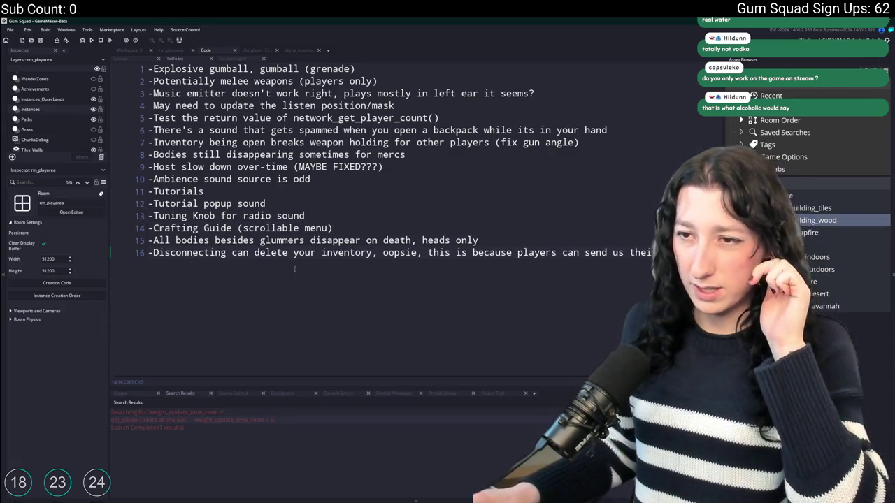
{"action": "key", "text": "End"}
{"action": "key", "text": "shift+Home"}
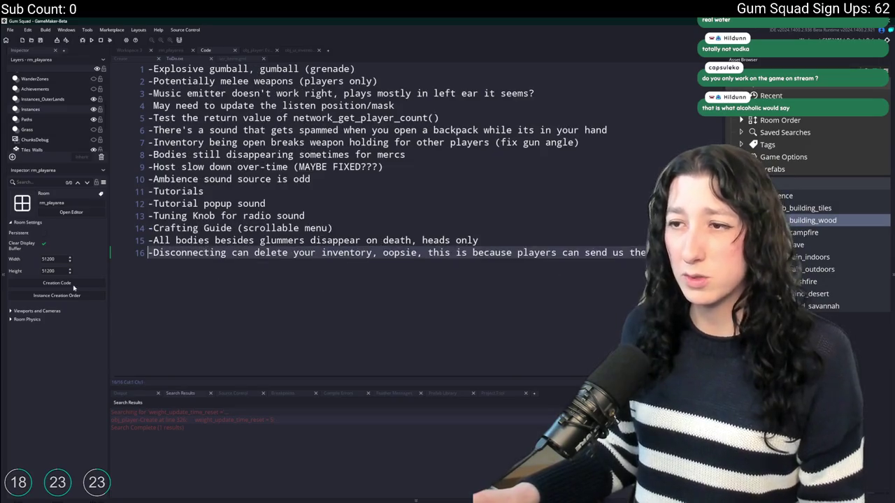
{"action": "left_click", "coordinate": [374, 209]}
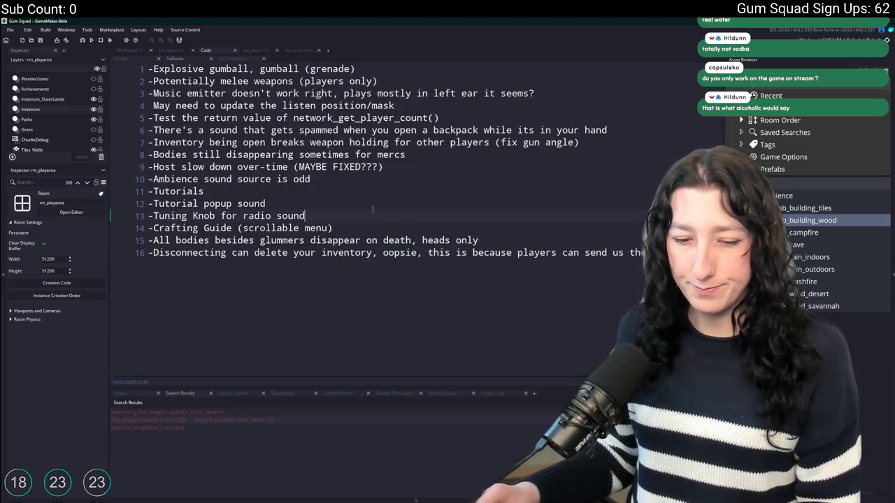
- Find obj_player through the Ctrl+T asset search and open it
{"action": "key", "text": "ctrl+t"}
{"action": "type", "text": "inventory_sl"}
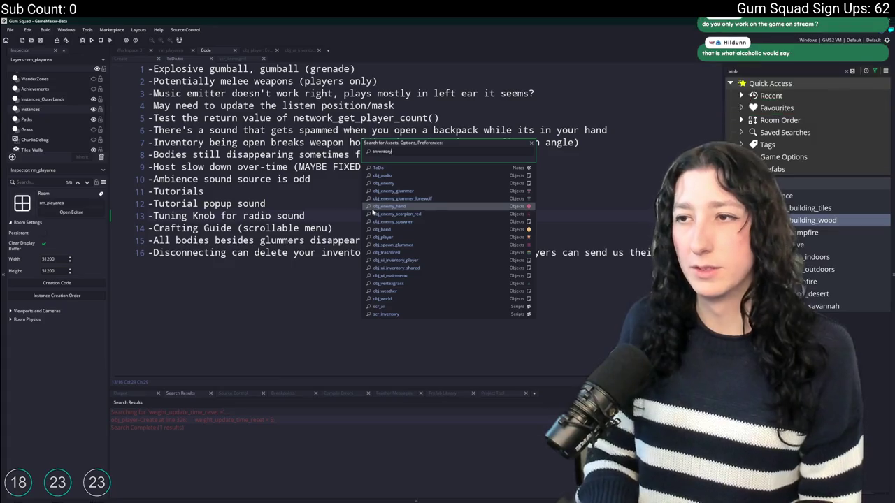
{"action": "key", "text": "ctrl+a"}
{"action": "type", "text": "ob"}
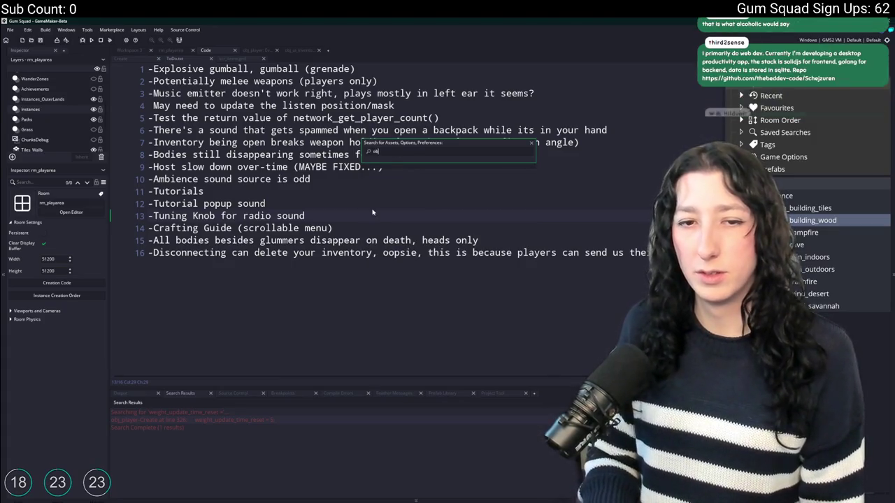
{"action": "type", "text": "j_pla"}
{"action": "key", "text": "Return"}
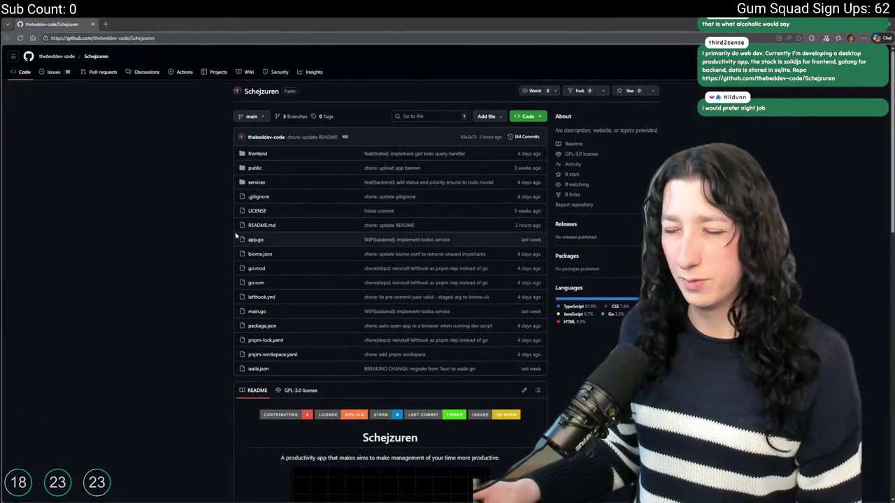
- Scroll through the Schejzuren README, briefly viewing its banner image on its own
{"action": "scroll", "coordinate": [314, 241], "scroll_direction": "down", "scroll_amount": 4}
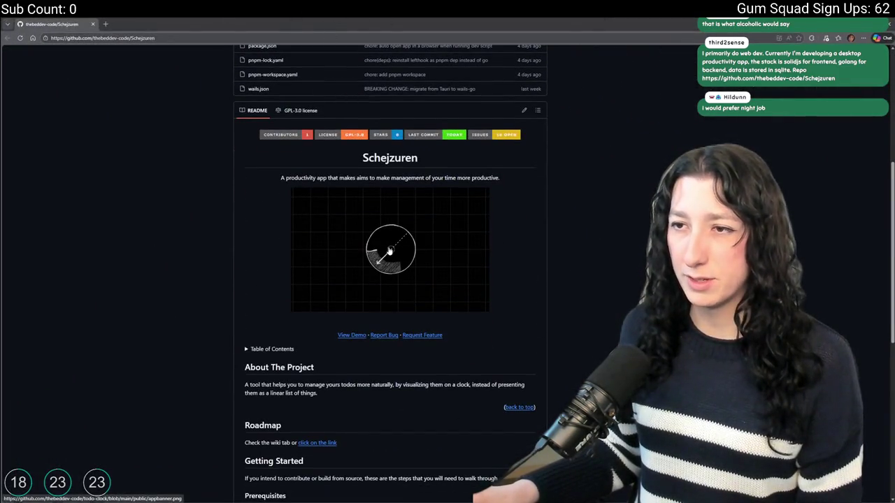
{"action": "left_click", "coordinate": [390, 250]}
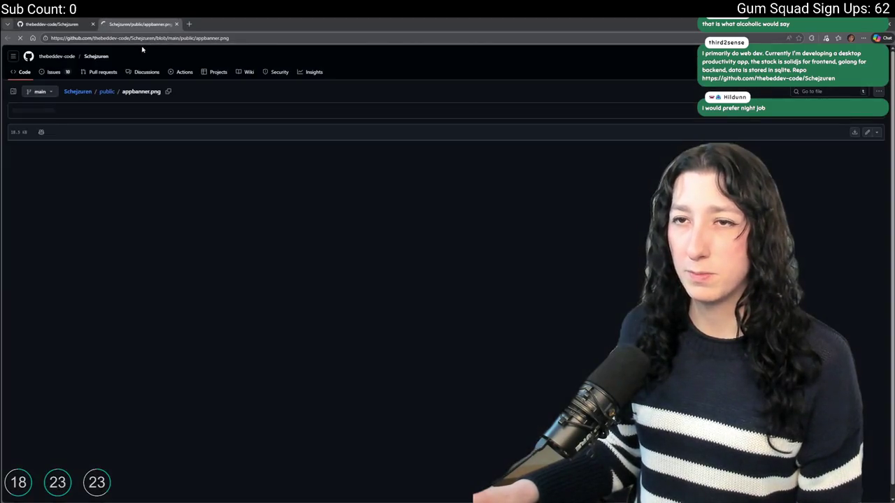
{"action": "left_click", "coordinate": [177, 23]}
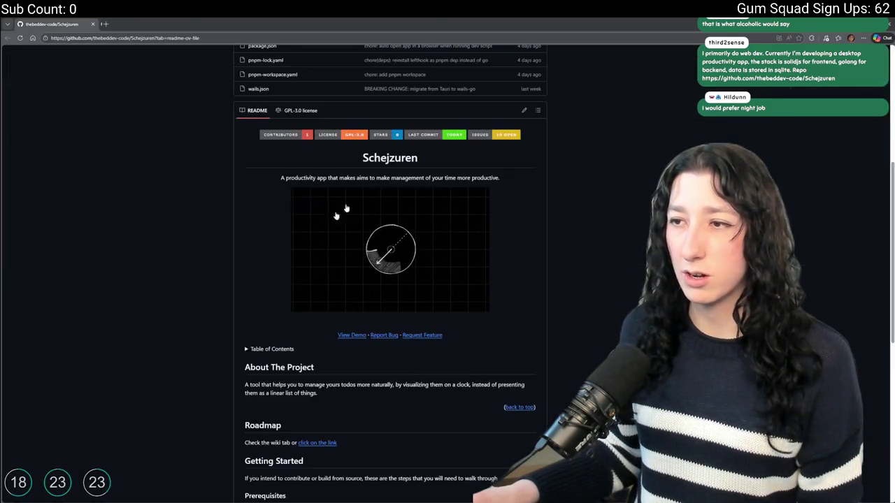
{"action": "scroll", "coordinate": [309, 300], "scroll_direction": "down", "scroll_amount": 5}
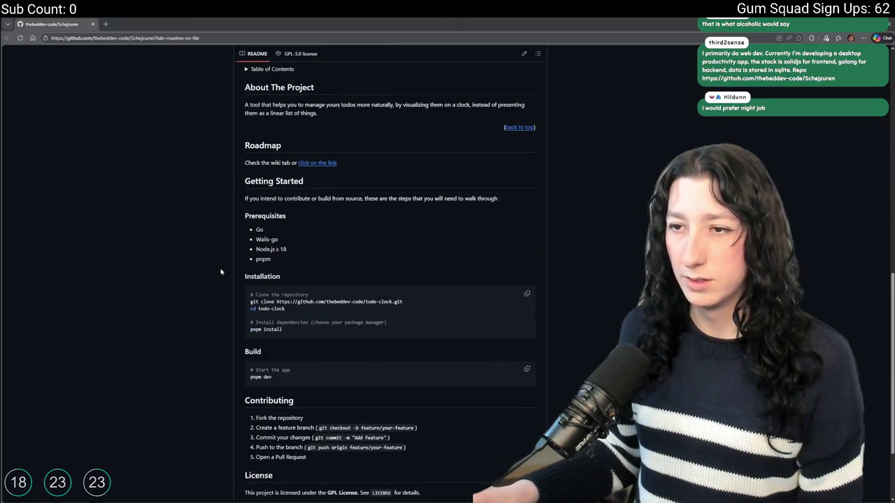
{"action": "scroll", "coordinate": [227, 272], "scroll_direction": "down", "scroll_amount": 1}
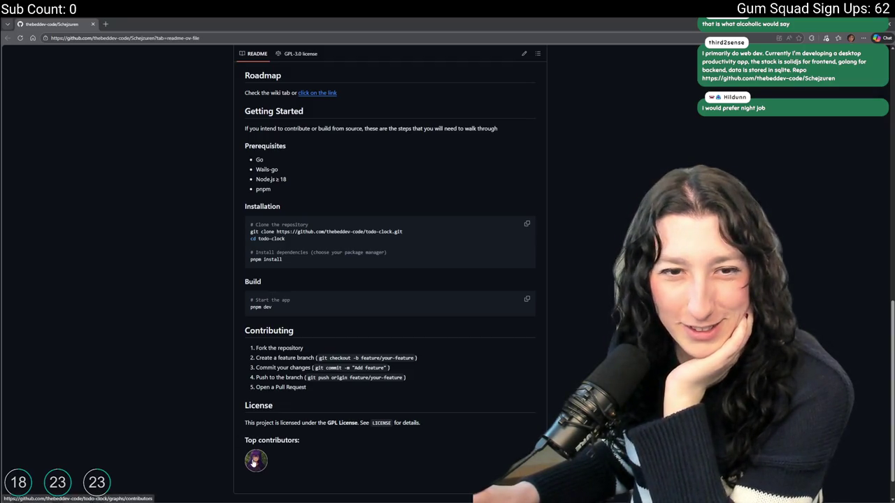
{"action": "scroll", "coordinate": [251, 447], "scroll_direction": "down", "scroll_amount": 1}
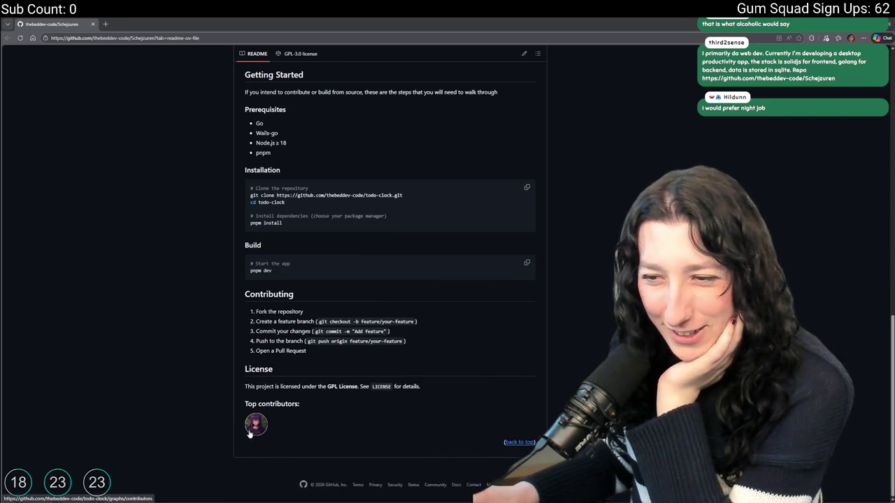
- Check the contributors page, then visit the owner's profile and return to the repository
{"action": "left_click", "coordinate": [251, 431]}
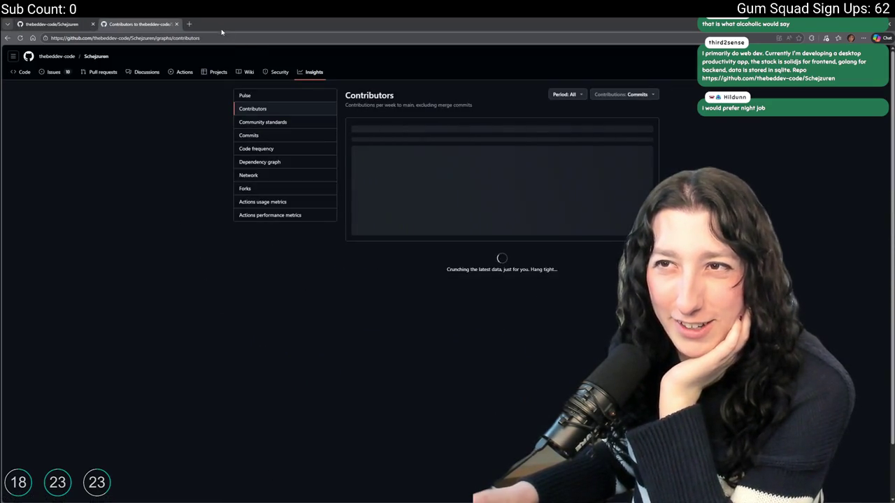
{"action": "left_click", "coordinate": [177, 24]}
{"action": "left_click", "coordinate": [42, 57]}
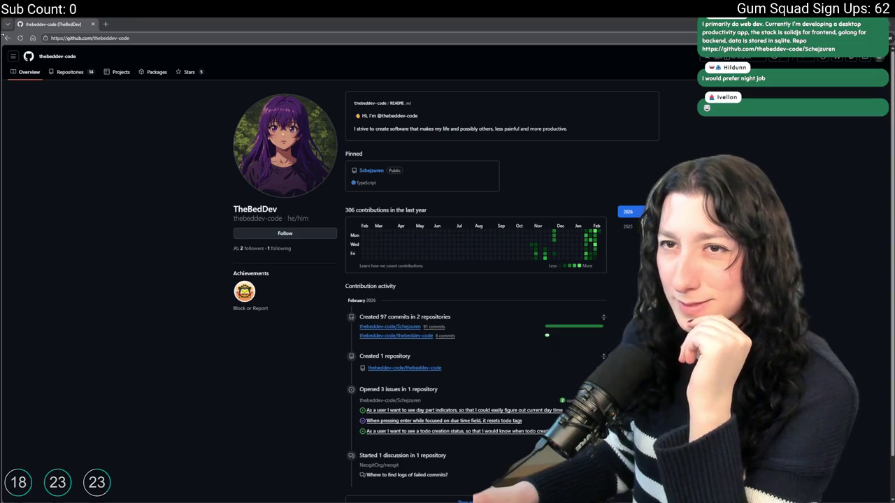
{"action": "left_click", "coordinate": [9, 37]}
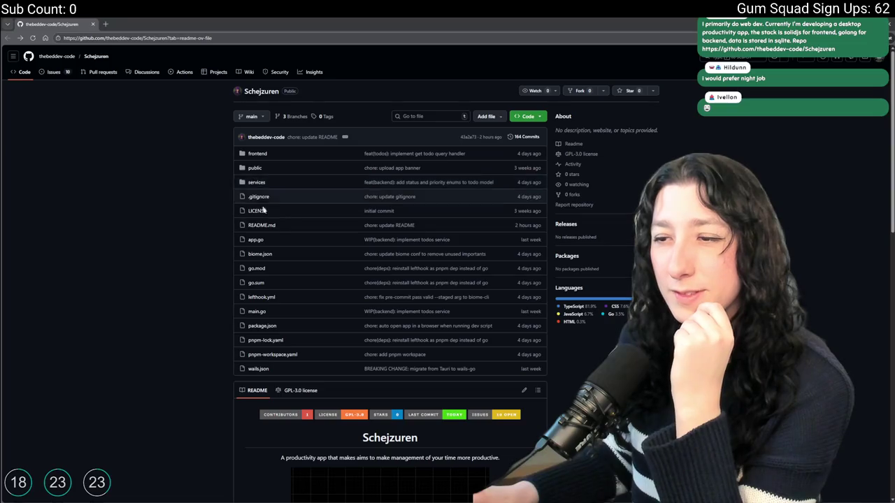
- Scroll the README and open the project's View Demo link
{"action": "scroll", "coordinate": [268, 245], "scroll_direction": "down", "scroll_amount": 4}
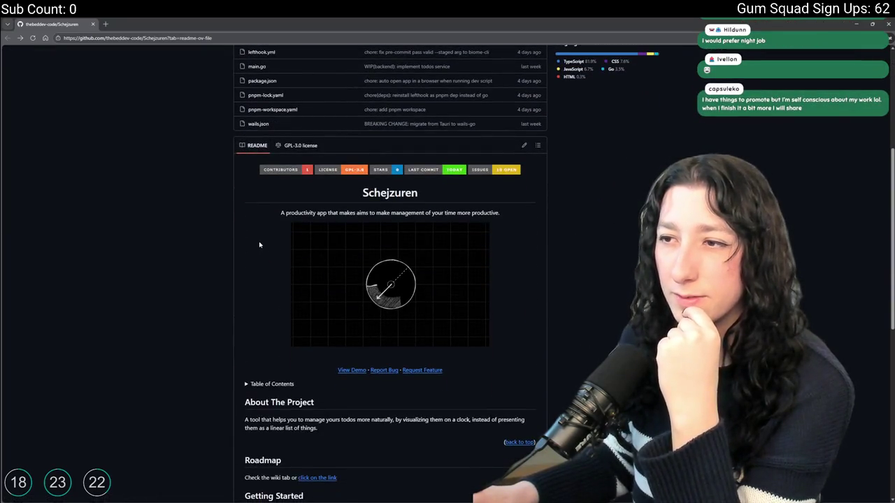
{"action": "scroll", "coordinate": [240, 238], "scroll_direction": "down", "scroll_amount": 2}
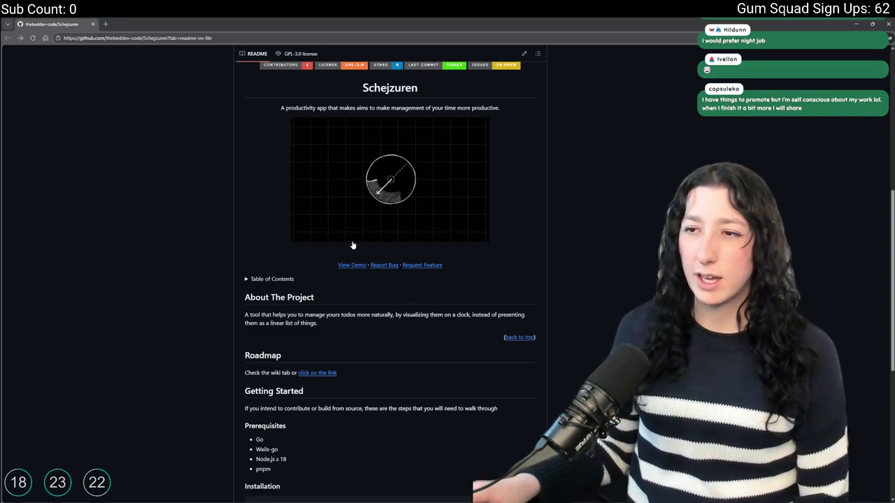
{"action": "left_click", "coordinate": [352, 267]}
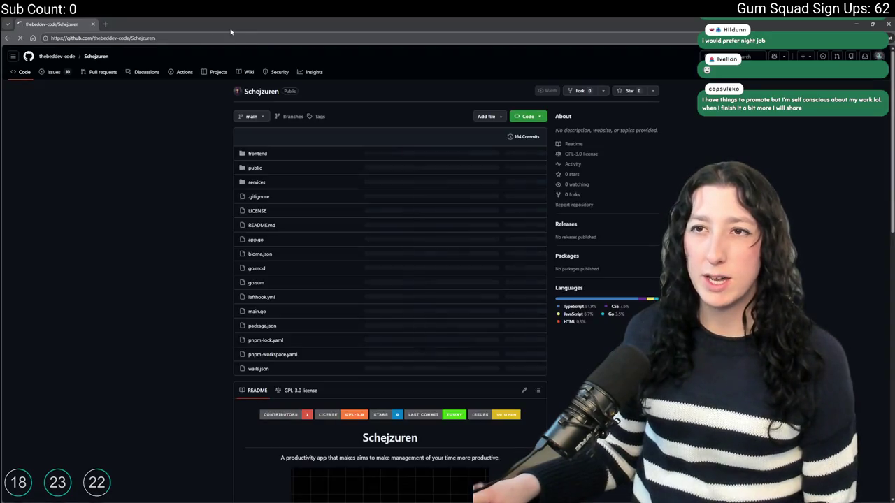
{"action": "scroll", "coordinate": [295, 350], "scroll_direction": "down", "scroll_amount": 3}
{"action": "scroll", "coordinate": [295, 350], "scroll_direction": "down", "scroll_amount": 3}
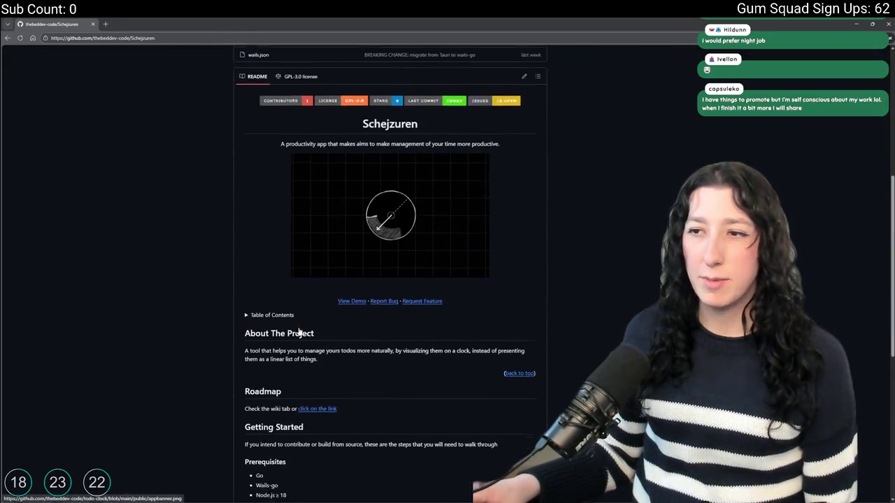
{"action": "left_click", "coordinate": [364, 302]}
{"action": "scroll", "coordinate": [186, 242], "scroll_direction": "down", "scroll_amount": 3}
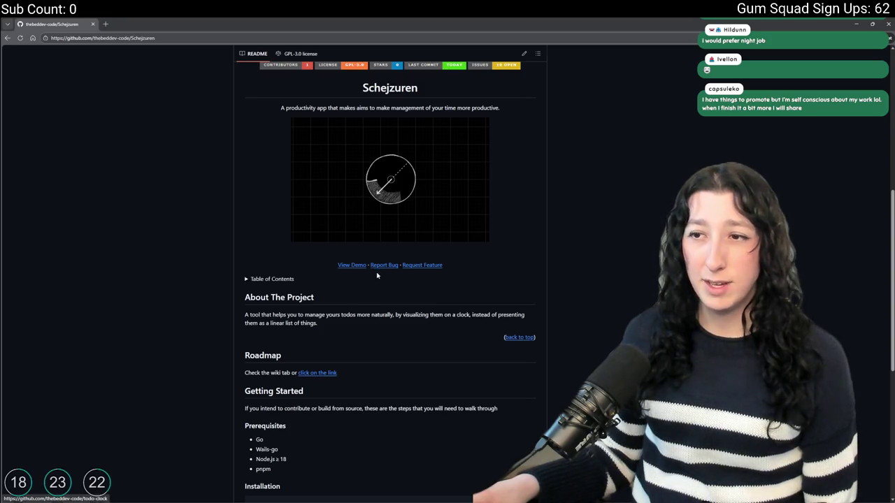
{"action": "scroll", "coordinate": [377, 275], "scroll_direction": "down", "scroll_amount": 5}
{"action": "scroll", "coordinate": [394, 280], "scroll_direction": "up", "scroll_amount": 5}
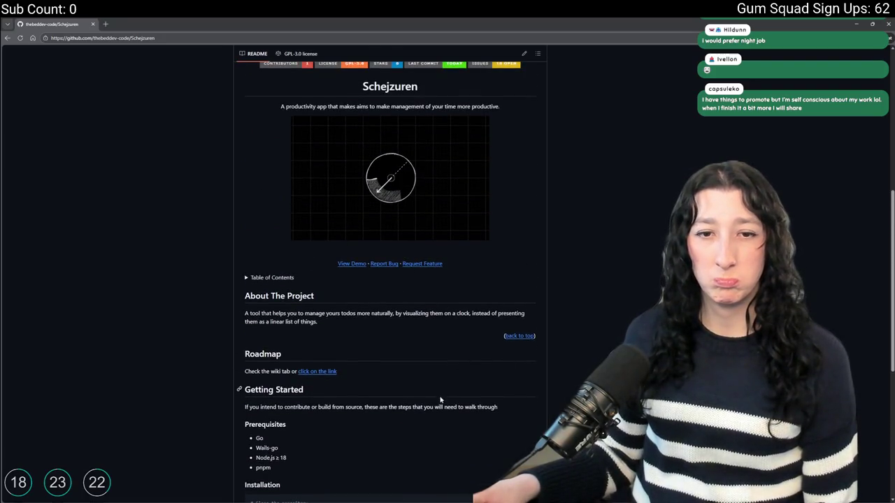
- Highlight the Go, Wails-go and pnpm entries under Prerequisites
{"action": "scroll", "coordinate": [441, 393], "scroll_direction": "down", "scroll_amount": 1}
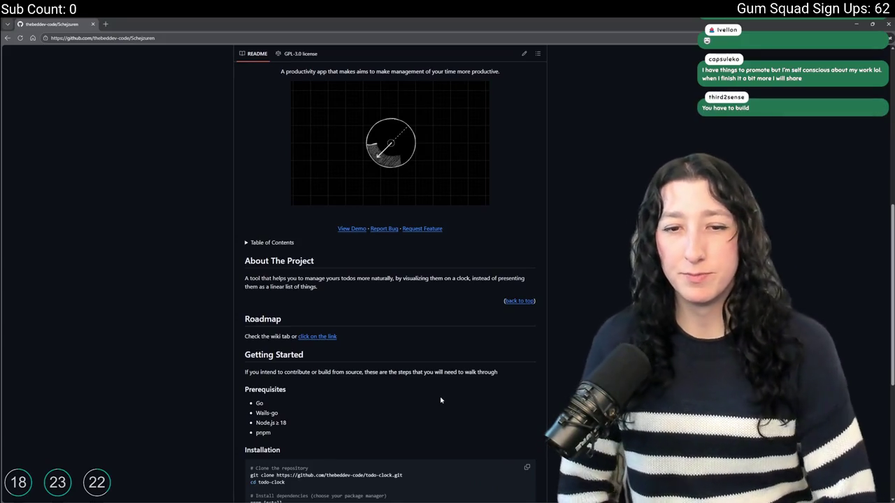
{"action": "scroll", "coordinate": [441, 400], "scroll_direction": "down", "scroll_amount": 2}
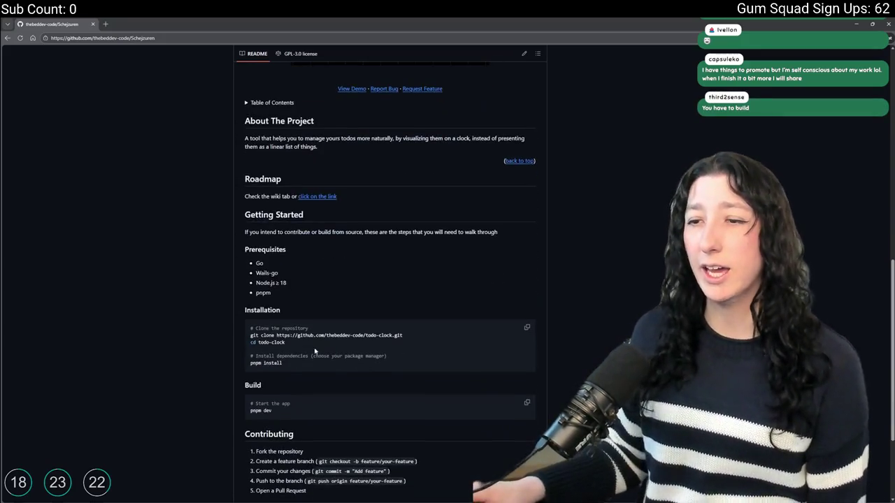
{"action": "double_click", "coordinate": [260, 263]}
{"action": "double_click", "coordinate": [266, 273]}
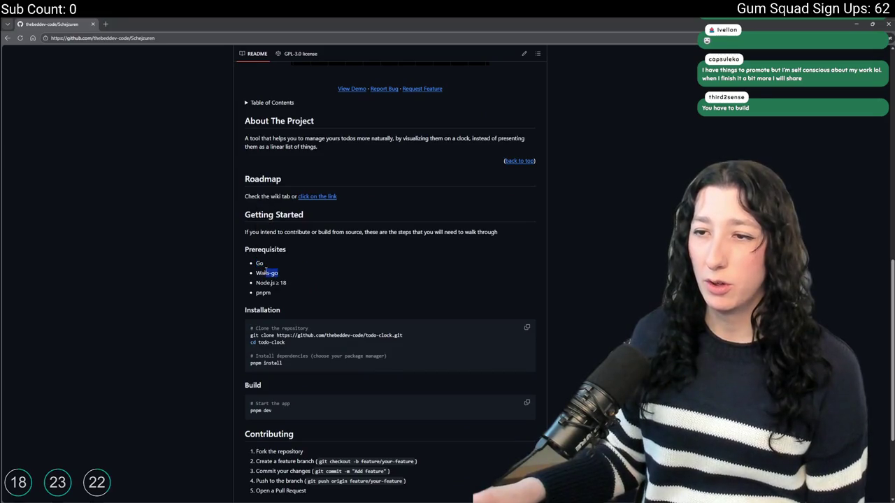
{"action": "left_click", "coordinate": [271, 294]}
{"action": "double_click", "coordinate": [271, 293]}
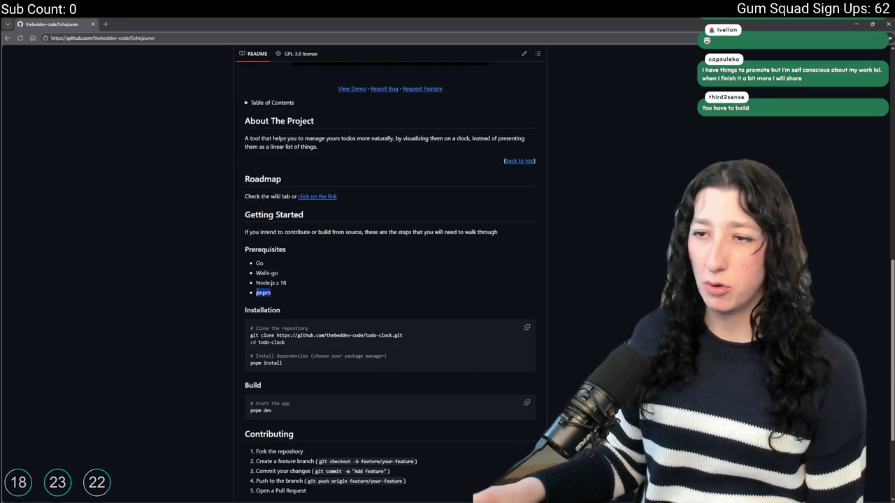
{"action": "left_click", "coordinate": [289, 289]}
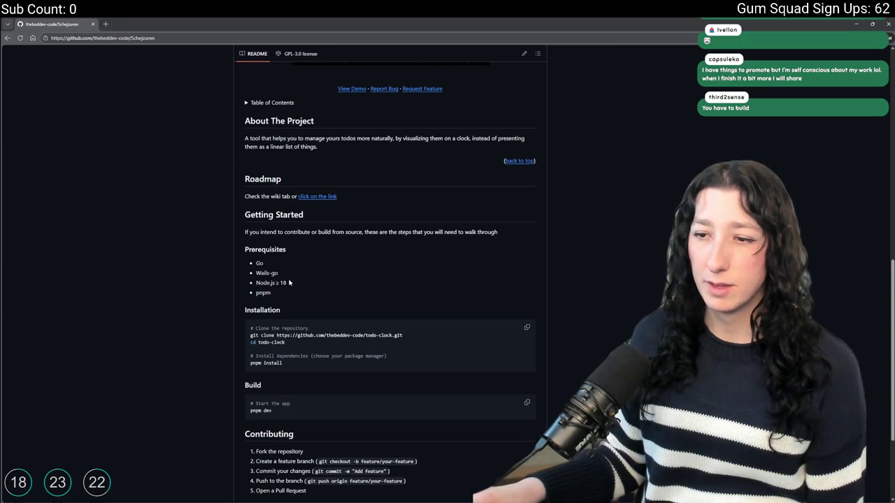
- Scroll back up to the repository's file list
{"action": "scroll", "coordinate": [289, 283], "scroll_direction": "down", "scroll_amount": 2}
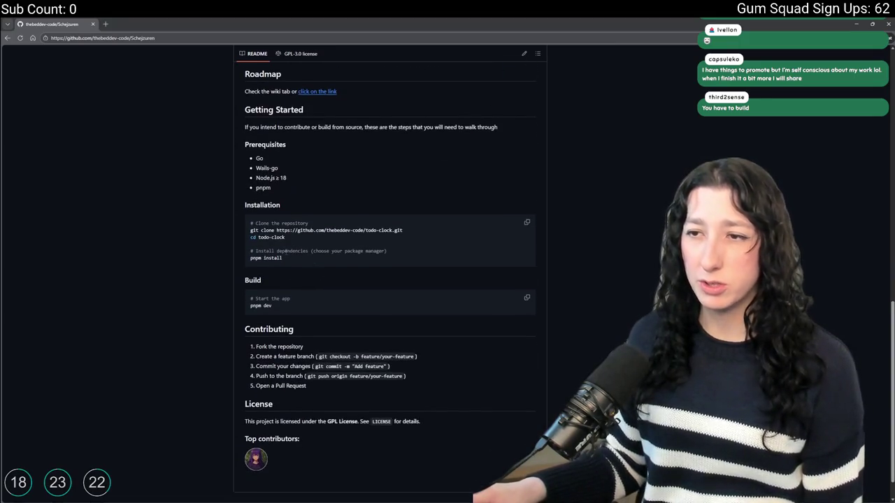
{"action": "scroll", "coordinate": [303, 245], "scroll_direction": "down", "scroll_amount": 1}
{"action": "scroll", "coordinate": [303, 246], "scroll_direction": "up", "scroll_amount": 2}
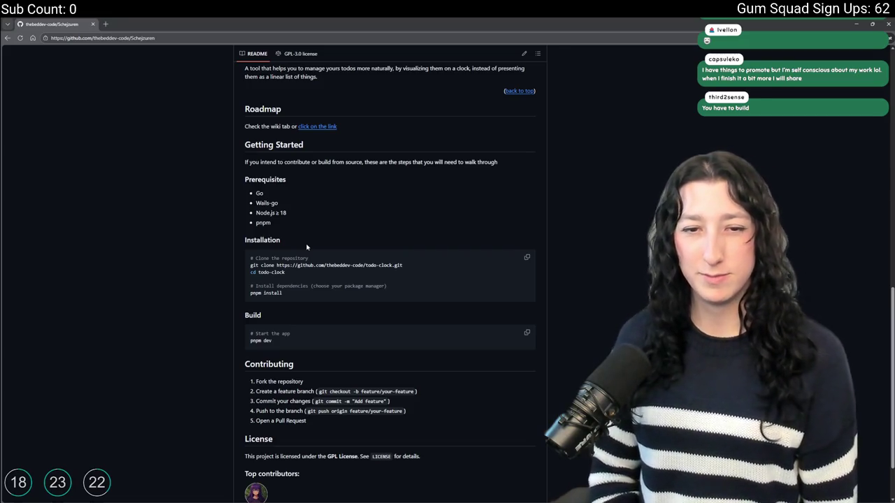
{"action": "scroll", "coordinate": [330, 284], "scroll_direction": "down", "scroll_amount": 1}
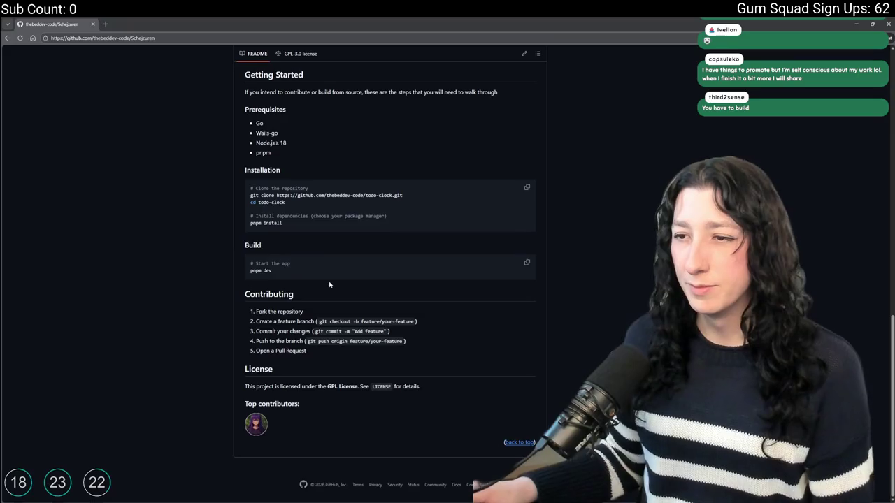
{"action": "scroll", "coordinate": [306, 260], "scroll_direction": "up", "scroll_amount": 1}
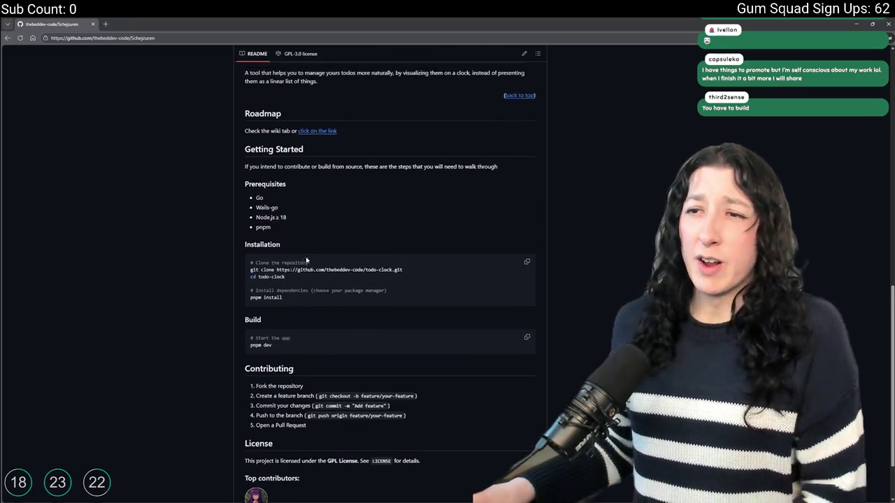
{"action": "scroll", "coordinate": [300, 255], "scroll_direction": "up", "scroll_amount": 7}
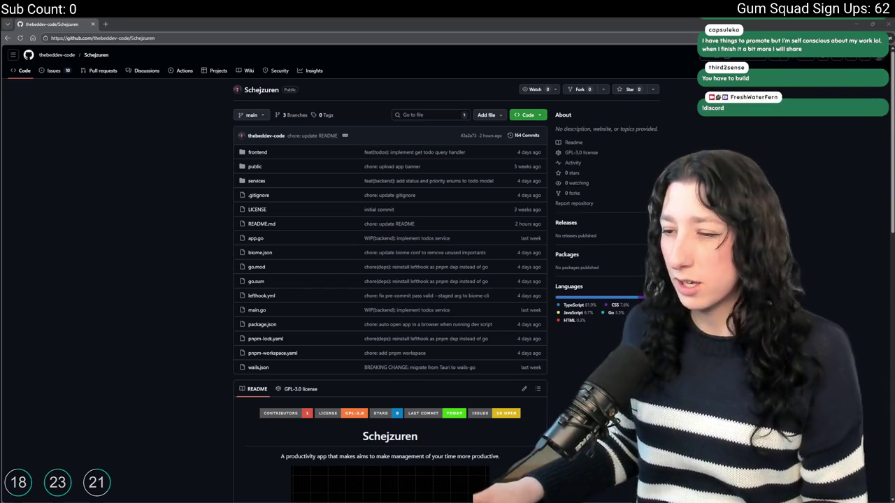
- Search 'd' in Windows Search and launch Discord, landing in Fern's Lounge's welcome channel
{"action": "key", "text": "super"}
{"action": "type", "text": "d"}
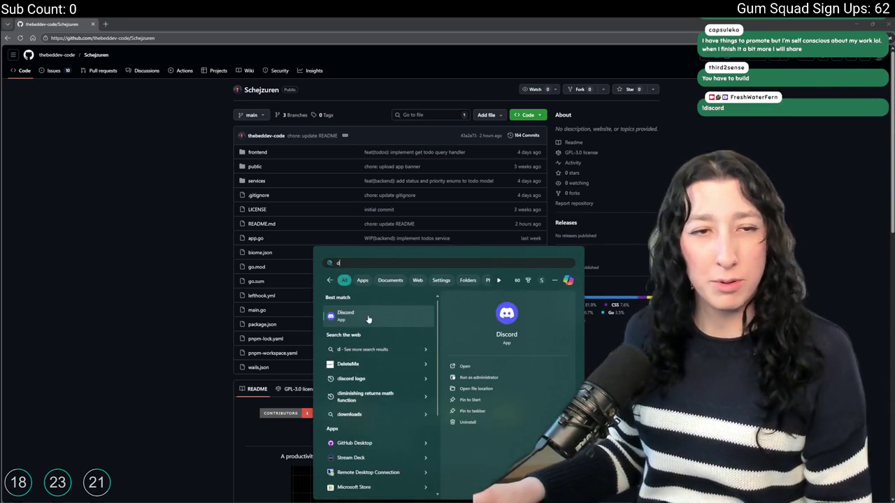
{"action": "left_click", "coordinate": [364, 316]}
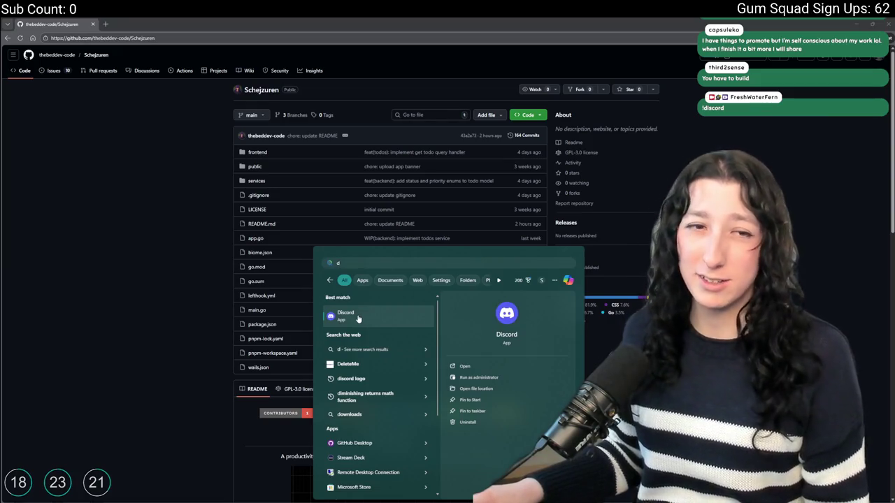
{"action": "left_click", "coordinate": [358, 319]}
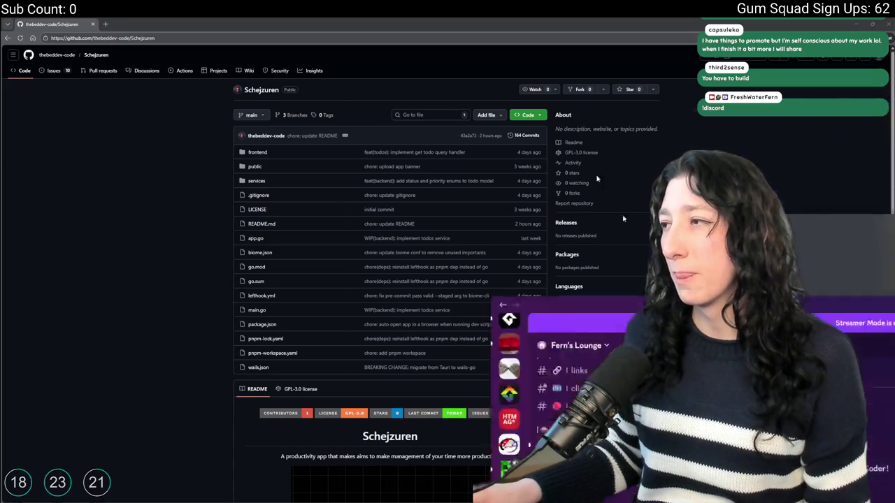
{"action": "scroll", "coordinate": [98, 231], "scroll_direction": "down", "scroll_amount": 3}
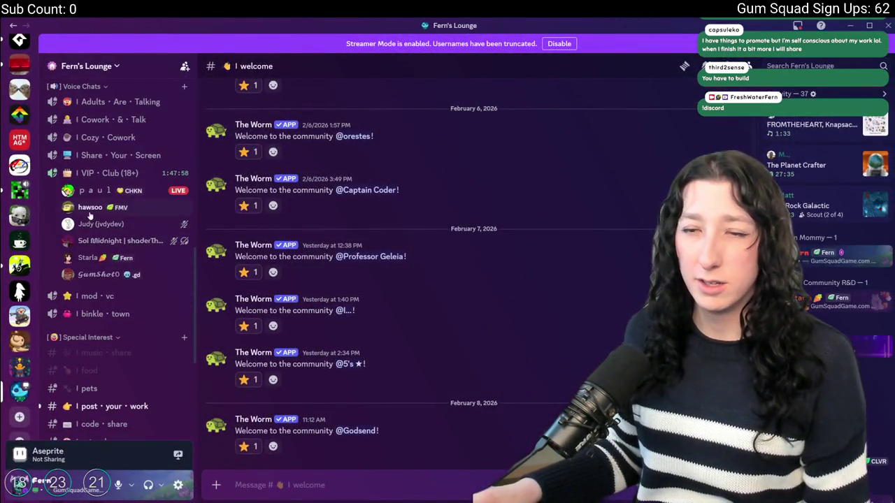
- View the profile cards of four VIP · Club (18+) voice members, then close them
{"action": "left_click", "coordinate": [90, 208]}
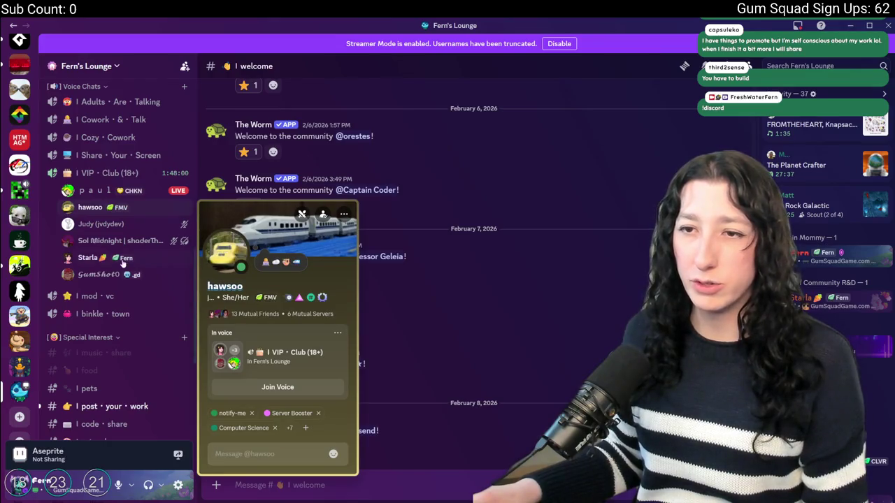
{"action": "left_click", "coordinate": [101, 224]}
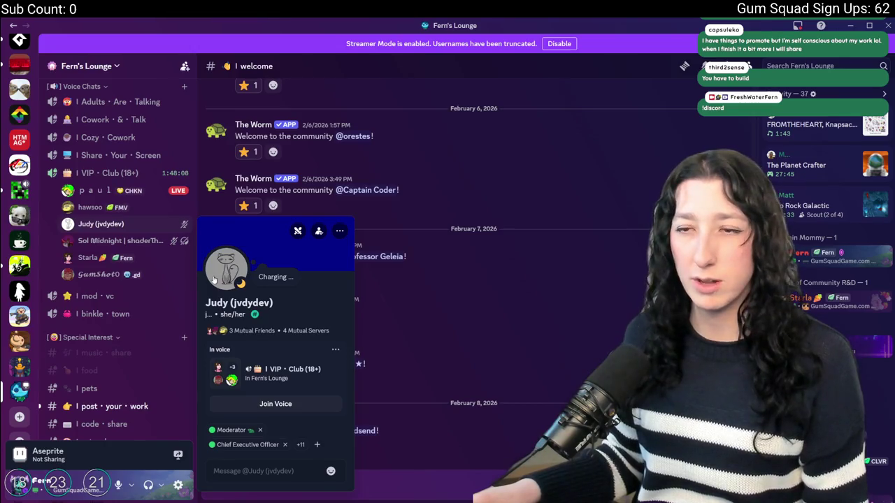
{"action": "left_click", "coordinate": [104, 242]}
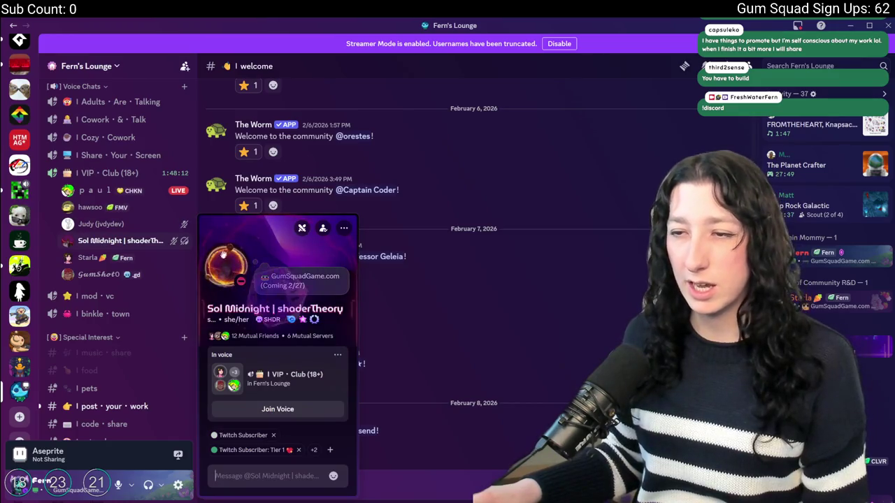
{"action": "left_click", "coordinate": [91, 191]}
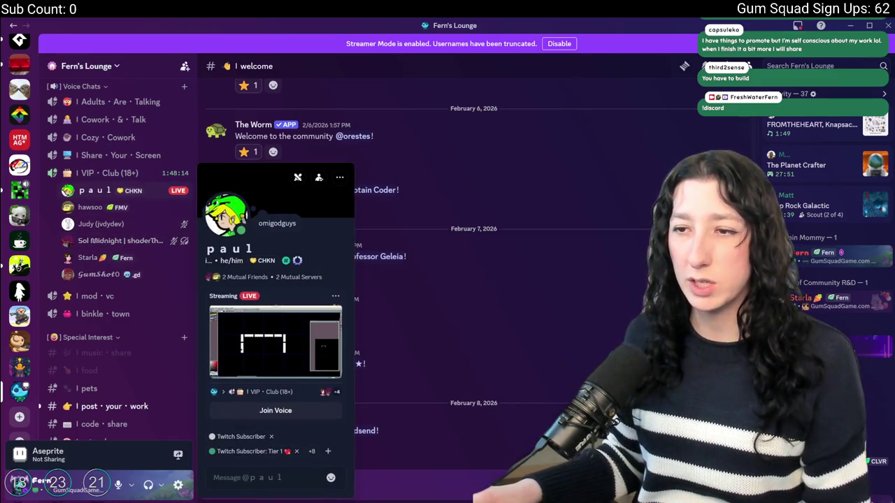
{"action": "left_click", "coordinate": [440, 283]}
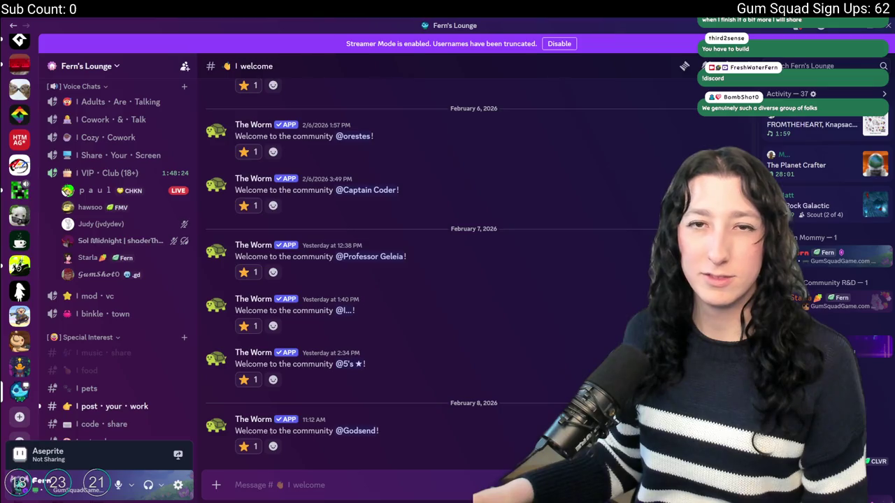
- Scroll the Discord view briefly, then minimize Discord to return to GitHub
{"action": "scroll", "coordinate": [124, 280], "scroll_direction": "up", "scroll_amount": 5}
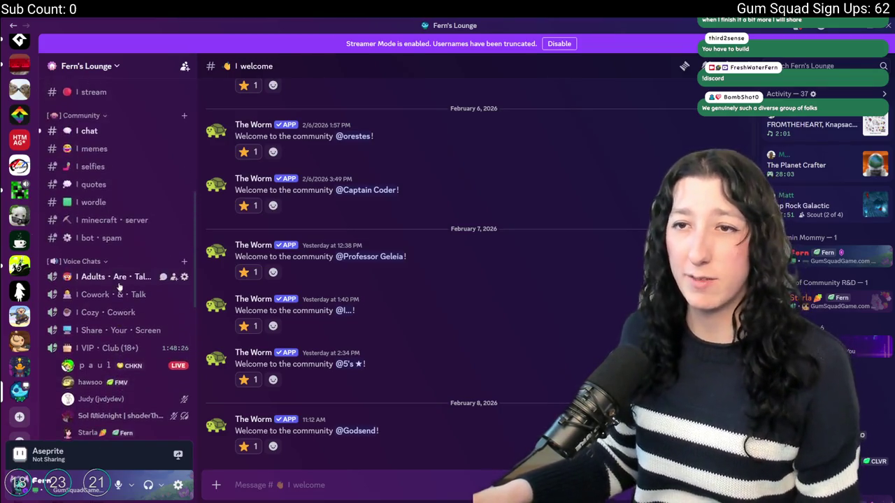
{"action": "scroll", "coordinate": [124, 280], "scroll_direction": "down", "scroll_amount": 3}
{"action": "scroll", "coordinate": [124, 281], "scroll_direction": "up", "scroll_amount": 3}
{"action": "scroll", "coordinate": [124, 280], "scroll_direction": "down", "scroll_amount": 1}
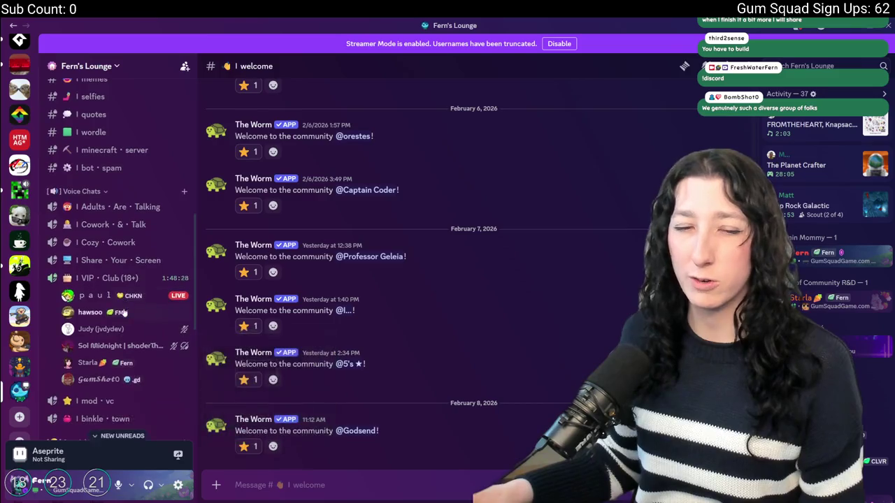
{"action": "key", "text": "super+Down"}
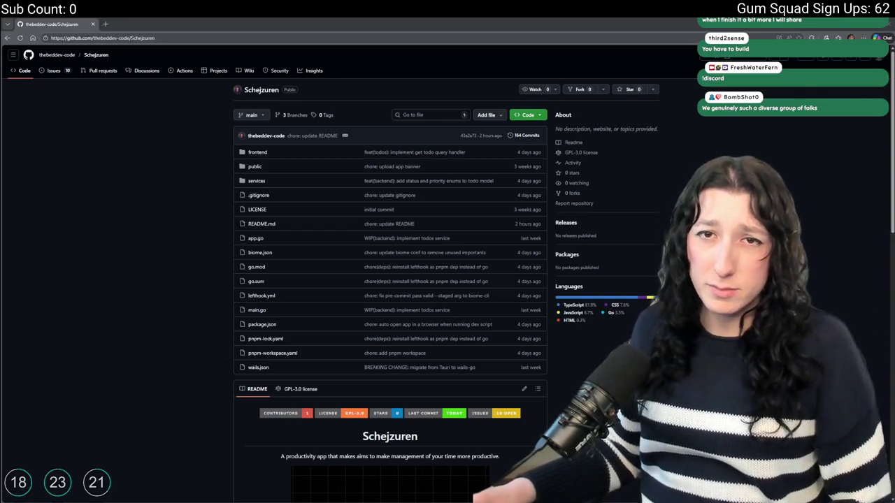
- Scroll the Schejzuren README down to Top contributors, then Alt+Tab back to GameMaker
{"action": "scroll", "coordinate": [145, 442], "scroll_direction": "down", "scroll_amount": 4}
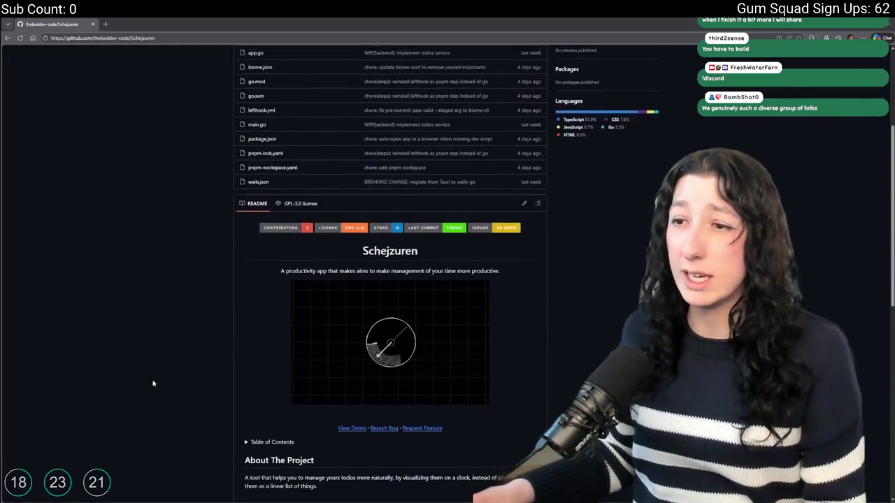
{"action": "scroll", "coordinate": [135, 136], "scroll_direction": "down", "scroll_amount": 5}
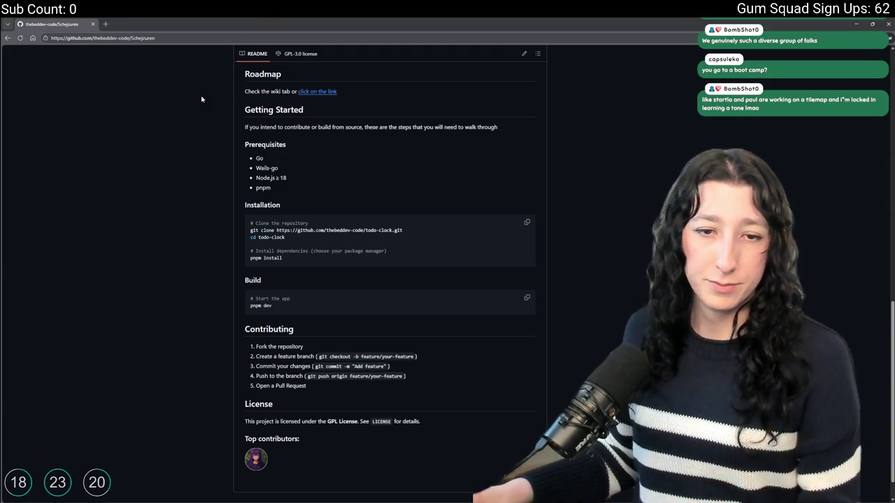
{"action": "key", "text": "alt+Tab"}
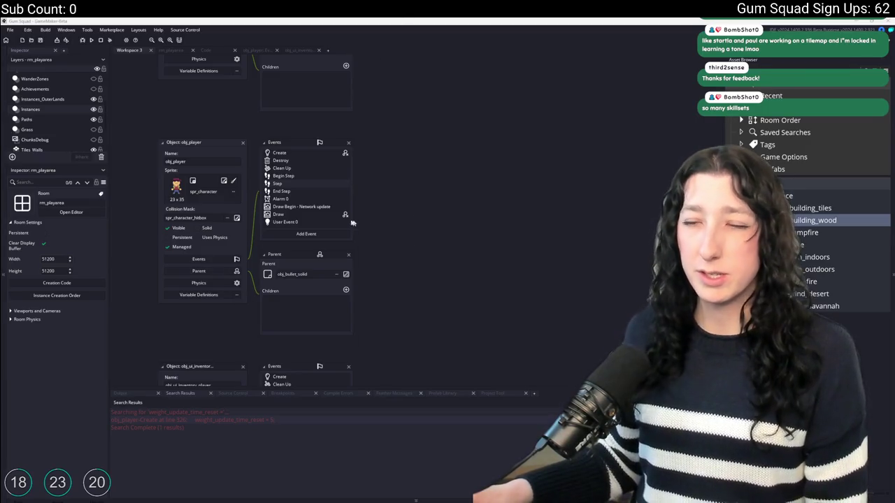
{"action": "mouse_move", "coordinate": [433, 91]}
{"action": "left_mouse_down"}
{"action": "mouse_move", "coordinate": [413, 254]}
{"action": "mouse_move", "coordinate": [384, 371]}
{"action": "mouse_move", "coordinate": [382, 200]}
{"action": "mouse_move", "coordinate": [395, 182]}
{"action": "left_mouse_up"}
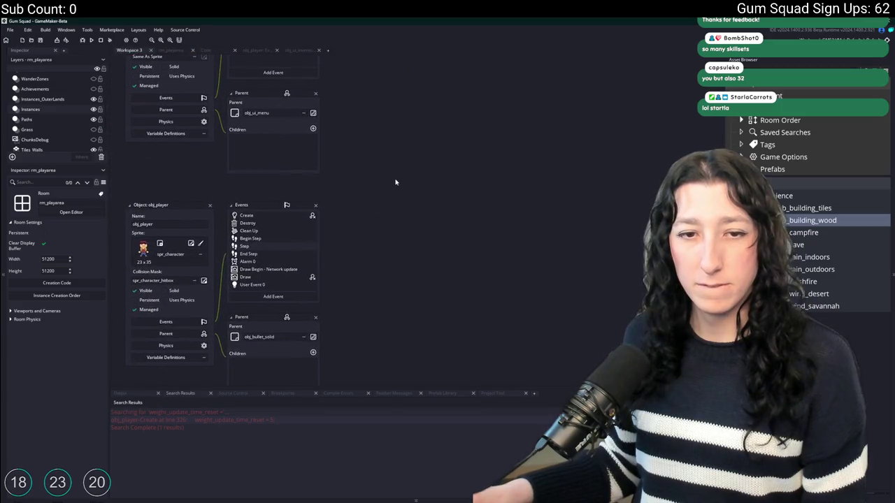
{"action": "scroll", "coordinate": [395, 182], "scroll_direction": "down", "scroll_amount": 5}
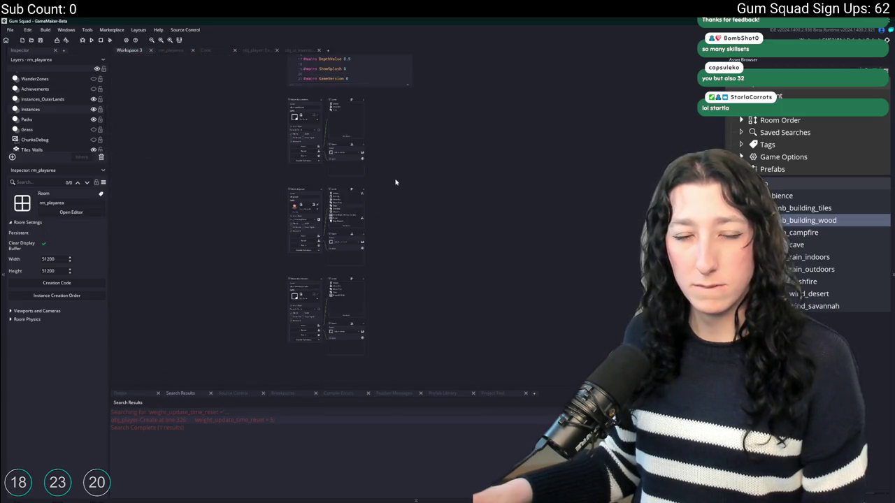
{"action": "scroll", "coordinate": [395, 182], "scroll_direction": "up", "scroll_amount": 2}
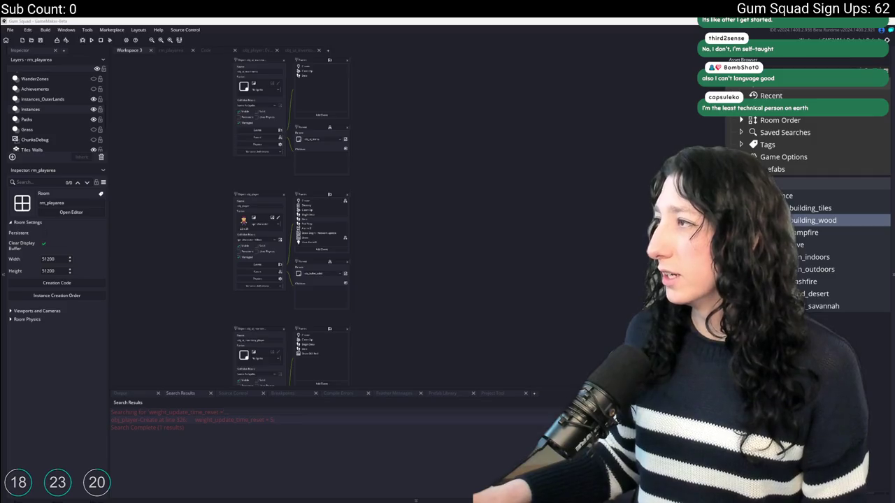
{"action": "key", "text": "alt+Tab"}
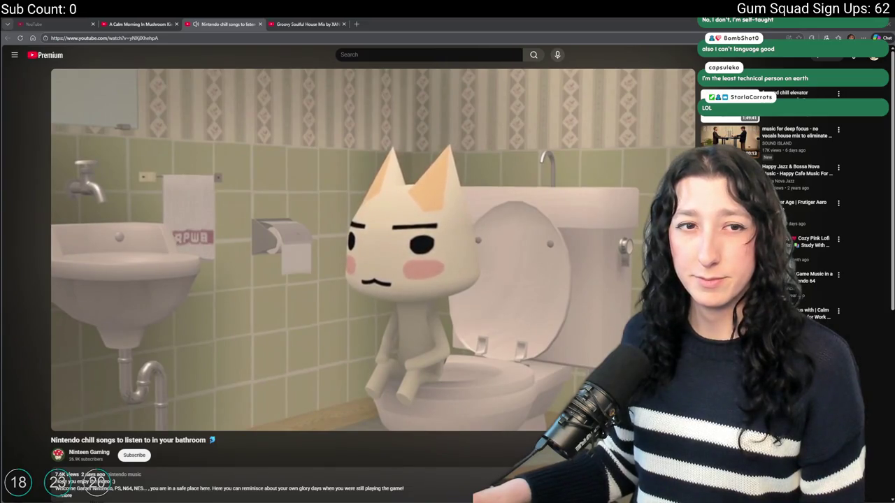
{"action": "key", "text": "alt+Tab"}
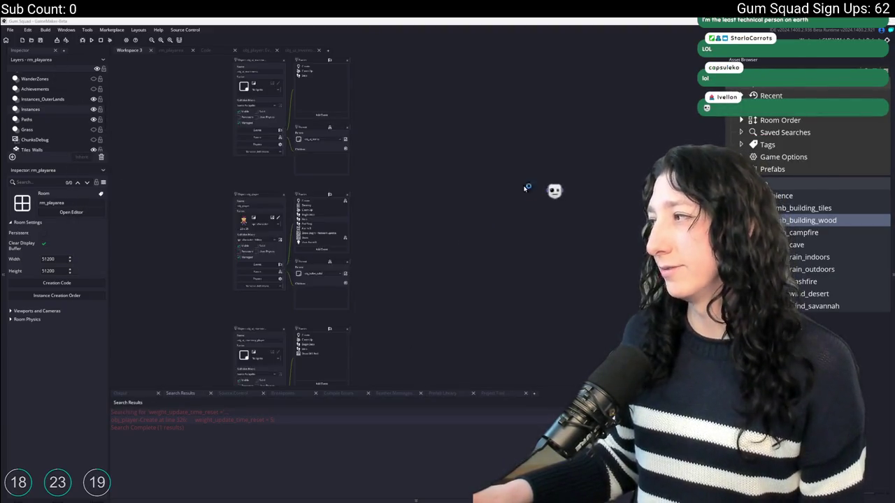
{"action": "scroll", "coordinate": [274, 257], "scroll_direction": "up", "scroll_amount": 5, "text": "ctrl"}
{"action": "scroll", "coordinate": [419, 181], "scroll_direction": "up", "scroll_amount": 8}
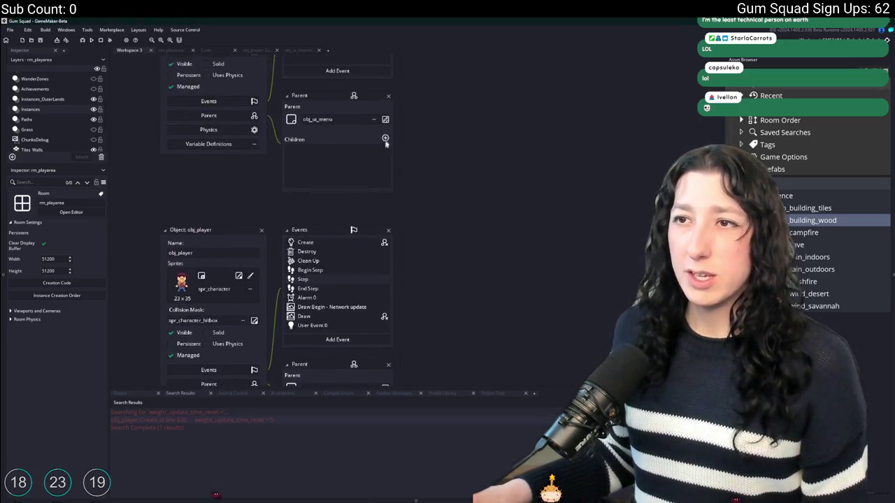
{"action": "scroll", "coordinate": [403, 237], "scroll_direction": "down", "scroll_amount": 3}
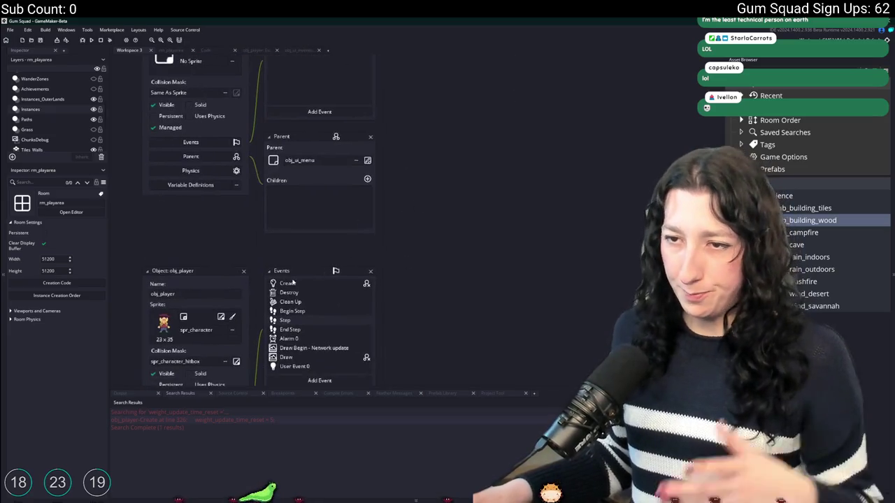
{"action": "double_click", "coordinate": [281, 282]}
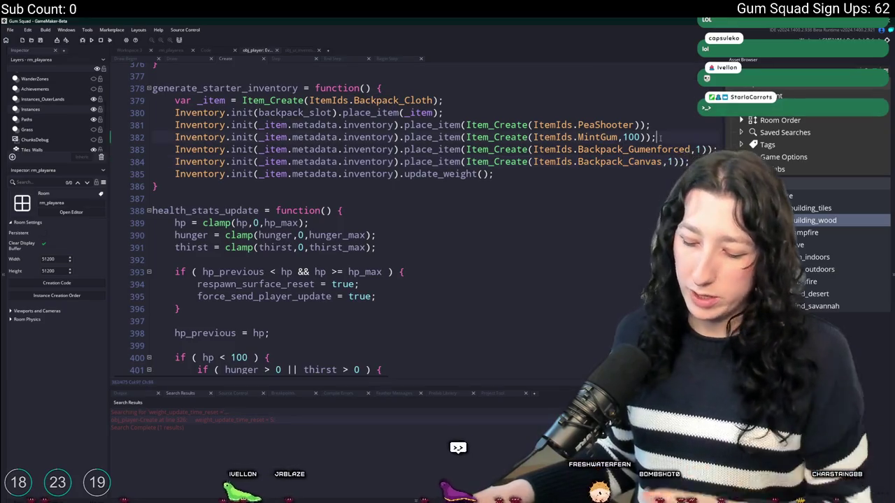
- Maximize the code editor with F12 and review obj_player's Create code around lines 463-468
{"action": "key", "text": "F12"}
{"action": "scroll", "coordinate": [230, 266], "scroll_direction": "down", "scroll_amount": 15}
{"action": "scroll", "coordinate": [419, 296], "scroll_direction": "down", "scroll_amount": 7}
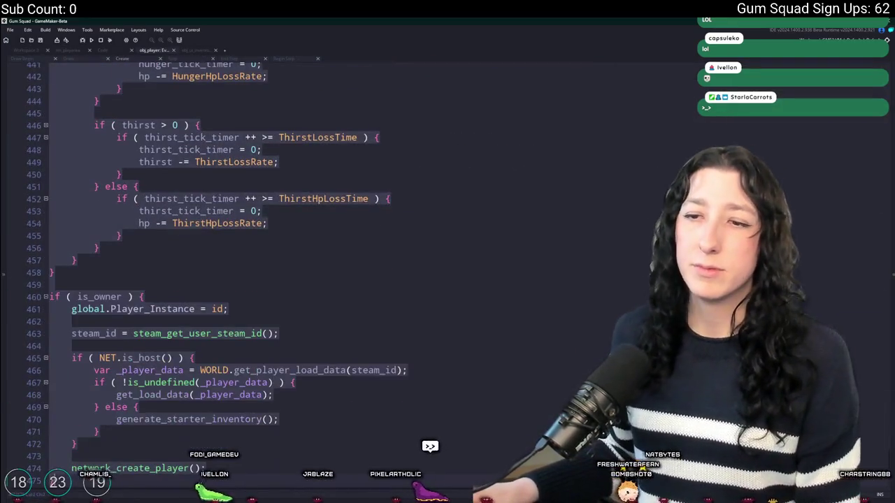
{"action": "scroll", "coordinate": [420, 296], "scroll_direction": "up", "scroll_amount": 1}
{"action": "left_click", "coordinate": [316, 370]}
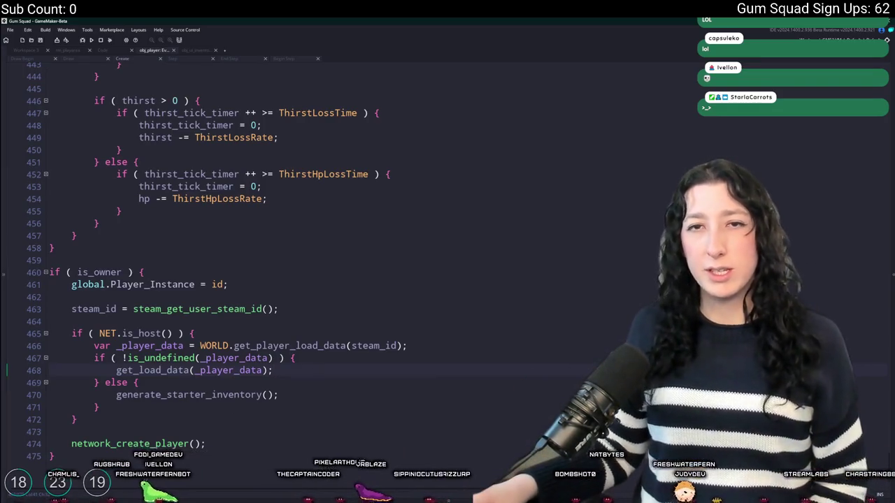
{"action": "scroll", "coordinate": [231, 280], "scroll_direction": "up", "scroll_amount": 4}
{"action": "scroll", "coordinate": [317, 302], "scroll_direction": "up", "scroll_amount": 4}
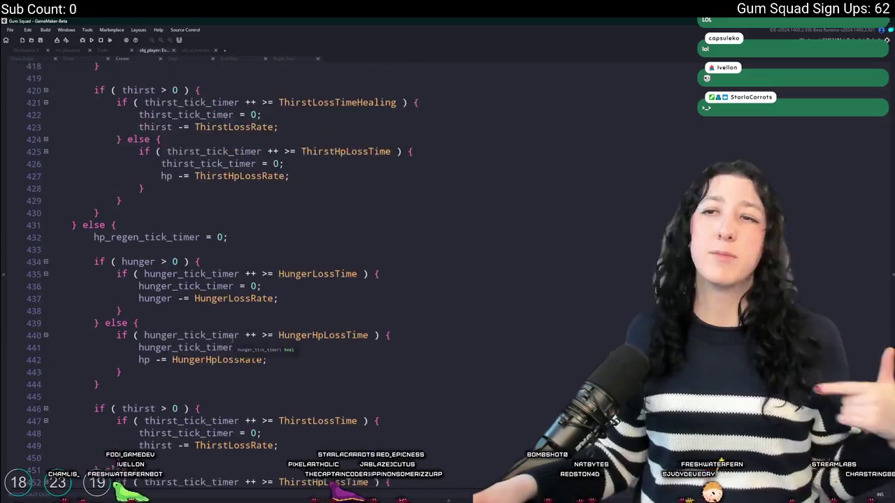
{"action": "scroll", "coordinate": [316, 303], "scroll_direction": "down", "scroll_amount": 8}
{"action": "left_click", "coordinate": [317, 302]}
- Search the code for 'gener' and jump to the network_create_player definition
{"action": "key", "text": "ctrl+f"}
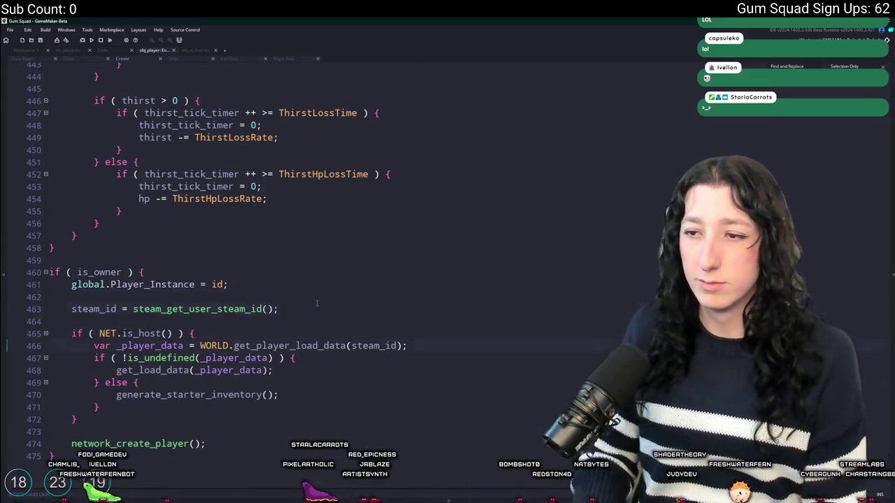
{"action": "type", "text": "gener"}
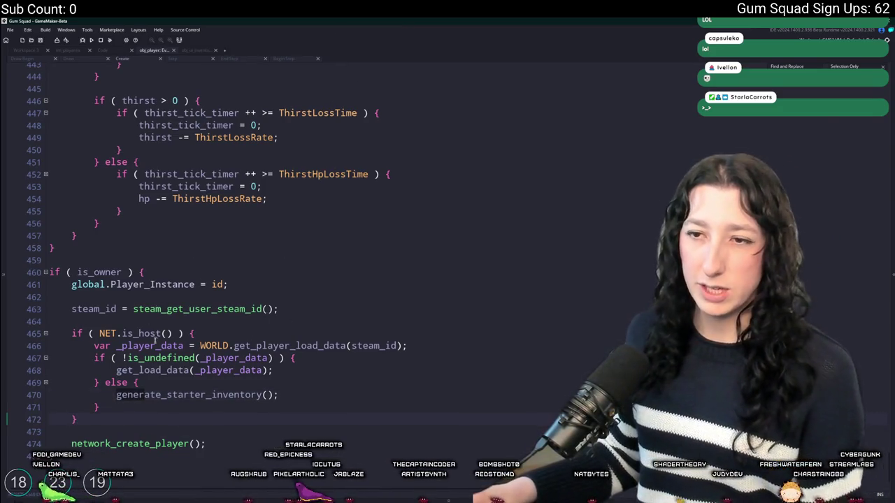
{"action": "middle_click", "coordinate": [168, 443]}
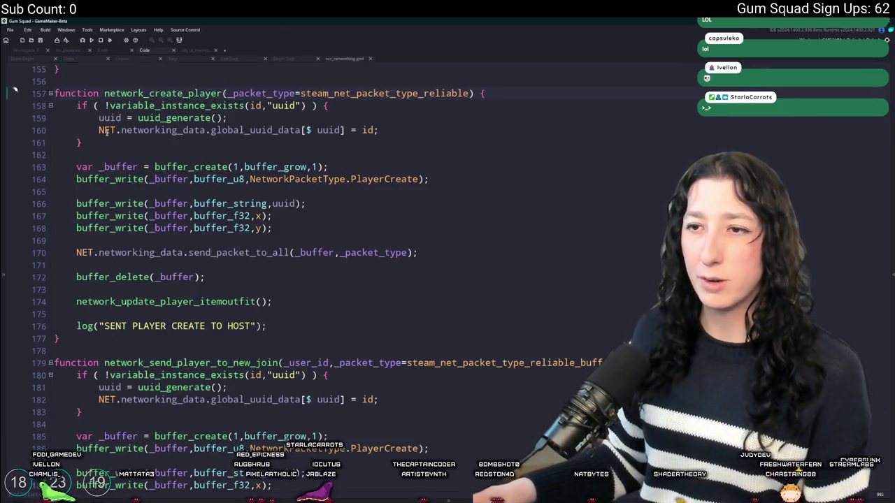
- Return from scr_networking to obj_player's Create event through Workspace 3
{"action": "key", "text": "ctrl+Right"}
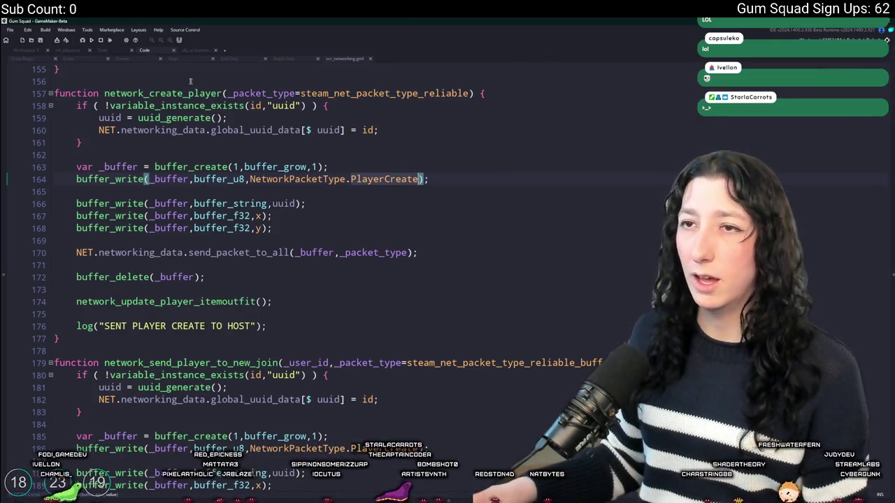
{"action": "left_click", "coordinate": [143, 61]}
{"action": "scroll", "coordinate": [236, 162], "scroll_direction": "up", "scroll_amount": 20}
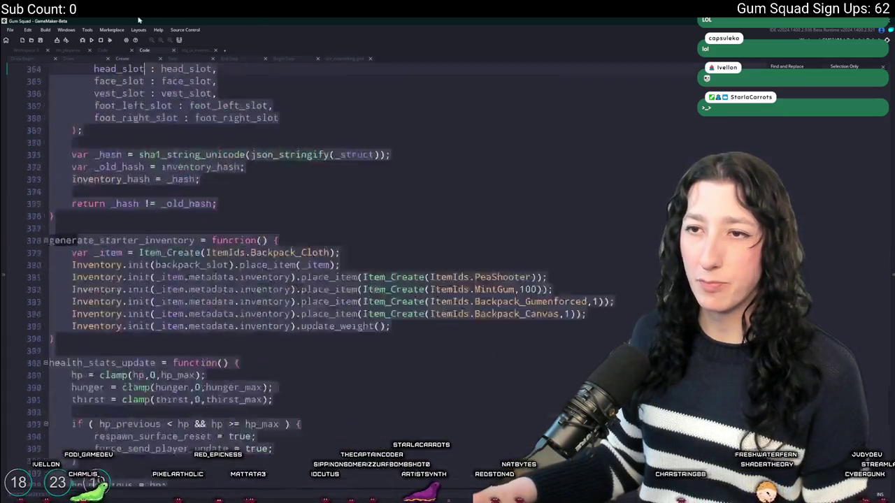
{"action": "scroll", "coordinate": [187, 321], "scroll_direction": "up", "scroll_amount": 15}
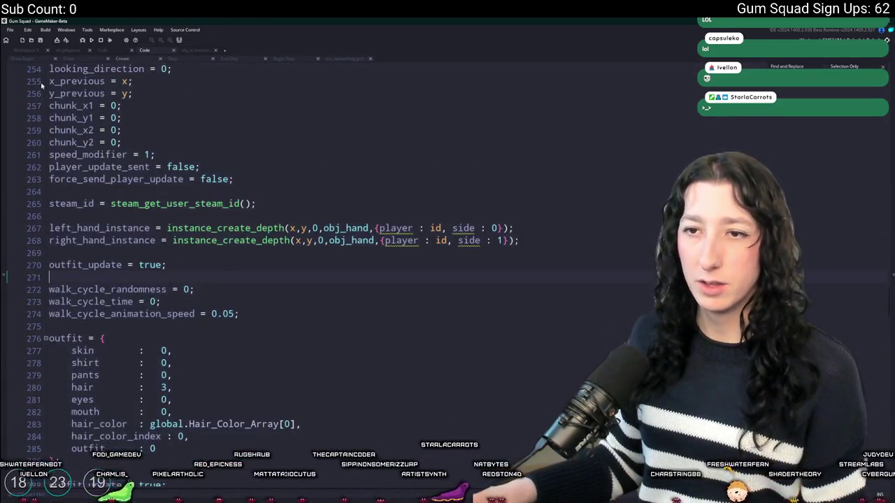
{"action": "left_click", "coordinate": [34, 51]}
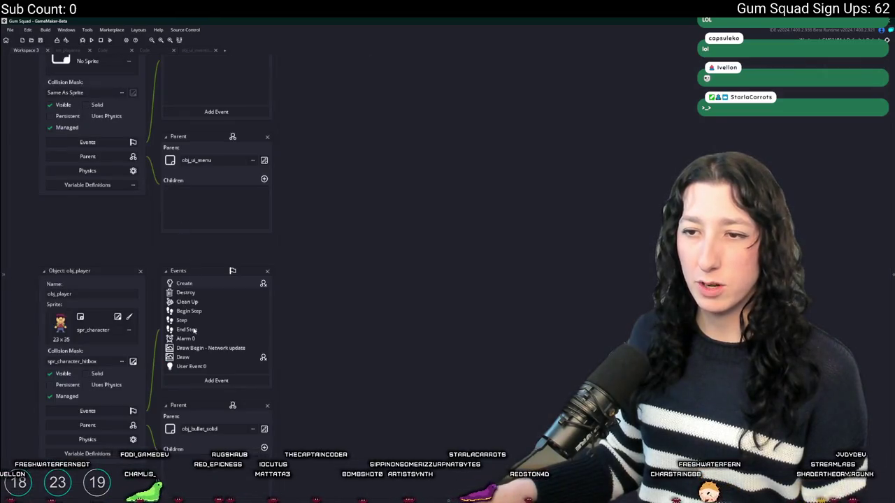
{"action": "double_click", "coordinate": [223, 284]}
- Scan the Step event for update_inventory(), then return to the Create code at line 261
{"action": "scroll", "coordinate": [261, 243], "scroll_direction": "down", "scroll_amount": 12}
{"action": "scroll", "coordinate": [260, 243], "scroll_direction": "up", "scroll_amount": 8}
{"action": "scroll", "coordinate": [176, 129], "scroll_direction": "up", "scroll_amount": 3}
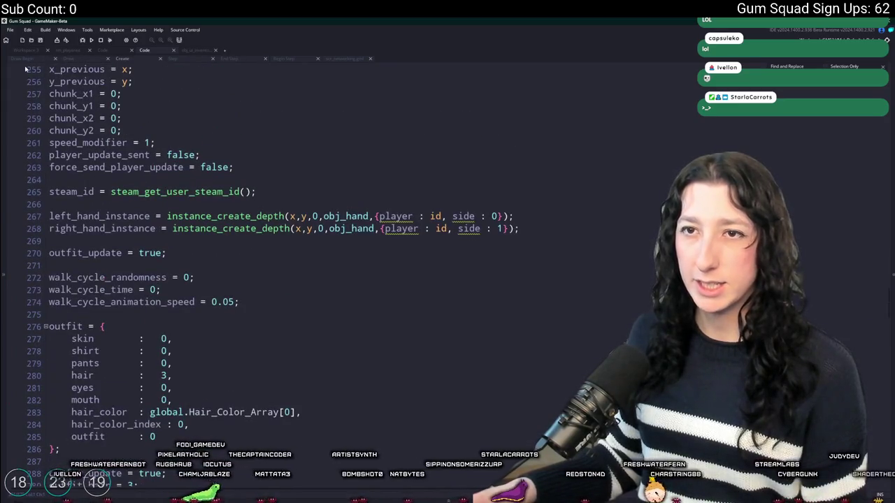
{"action": "left_click", "coordinate": [188, 59]}
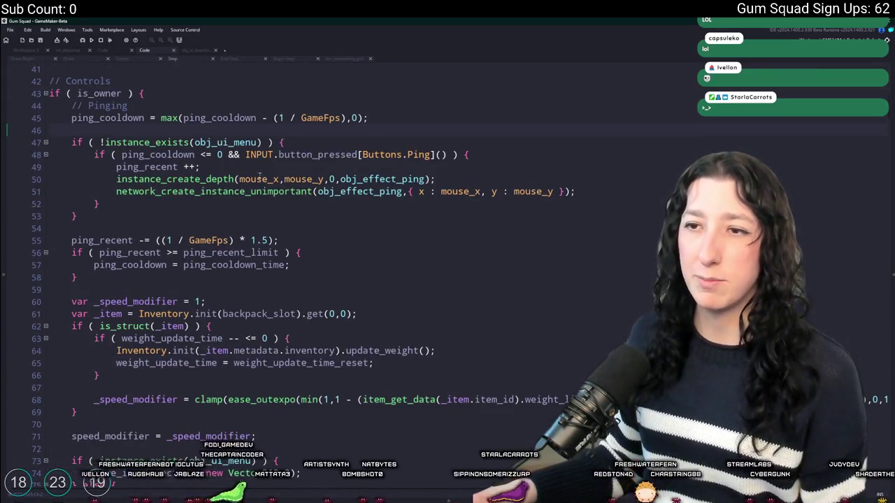
{"action": "scroll", "coordinate": [259, 177], "scroll_direction": "down", "scroll_amount": 14}
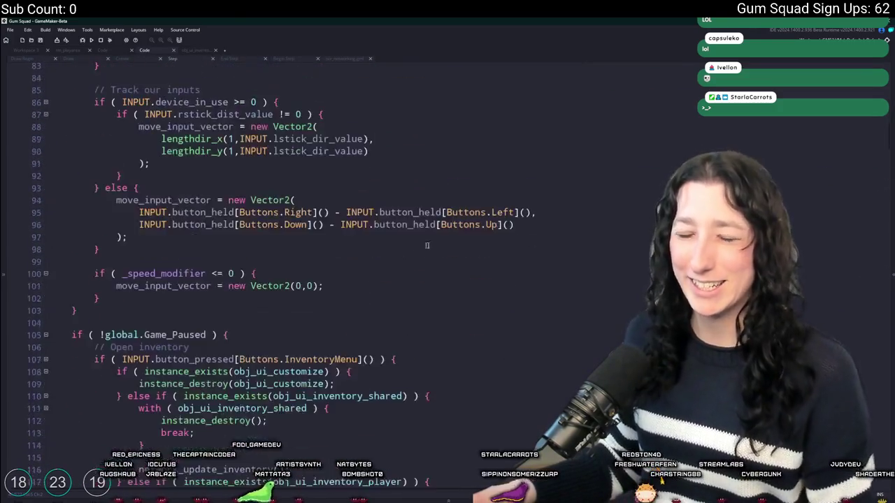
{"action": "scroll", "coordinate": [427, 245], "scroll_direction": "down", "scroll_amount": 16}
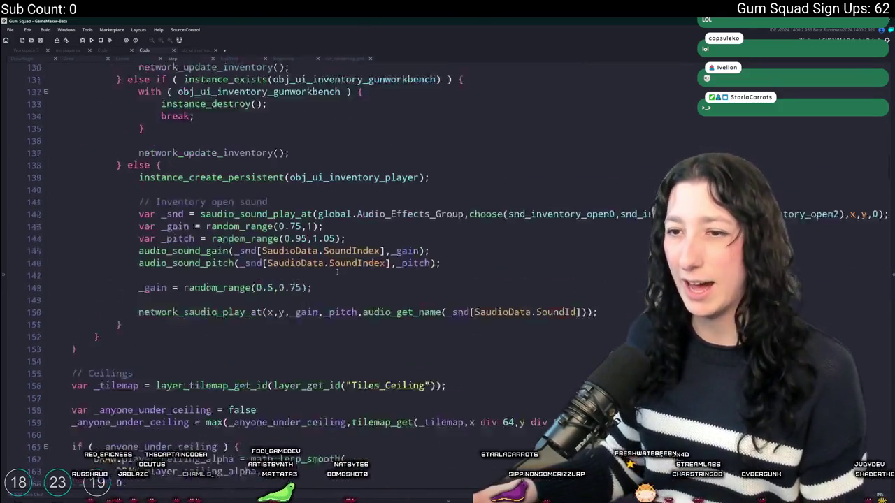
{"action": "scroll", "coordinate": [337, 272], "scroll_direction": "down", "scroll_amount": 10}
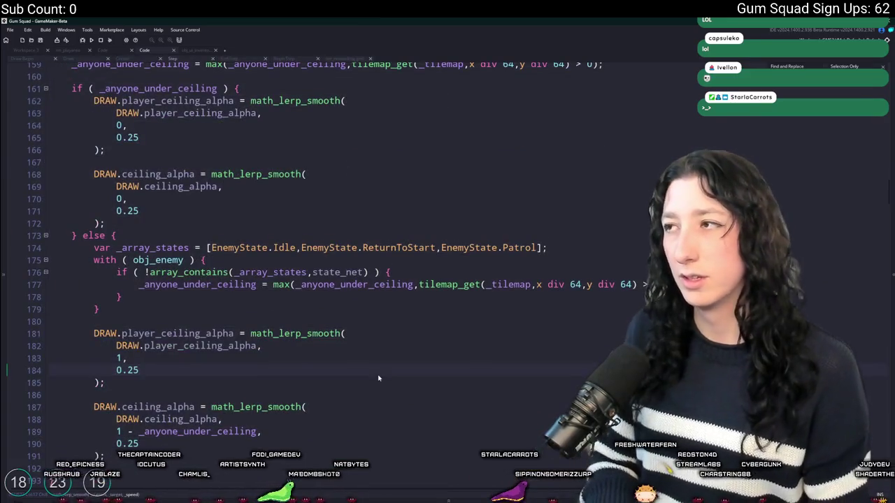
{"action": "type", "text": "network_update_inventory();"}
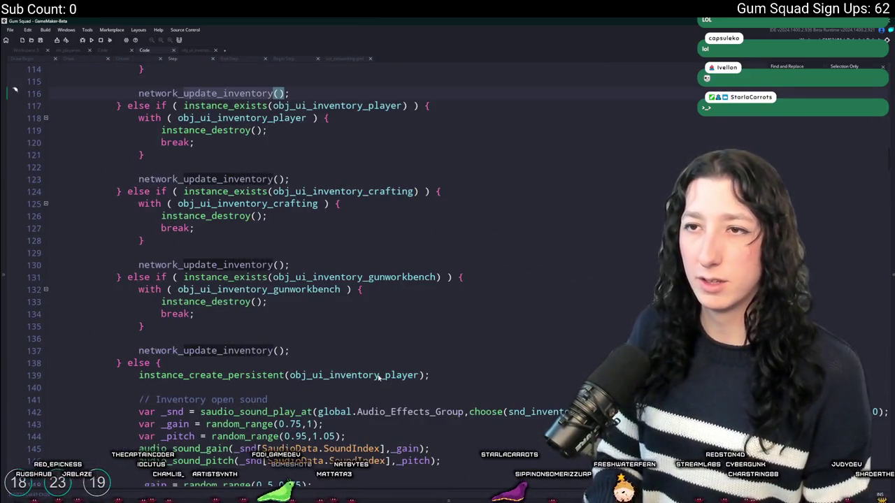
{"action": "scroll", "coordinate": [294, 210], "scroll_direction": "up", "scroll_amount": 2}
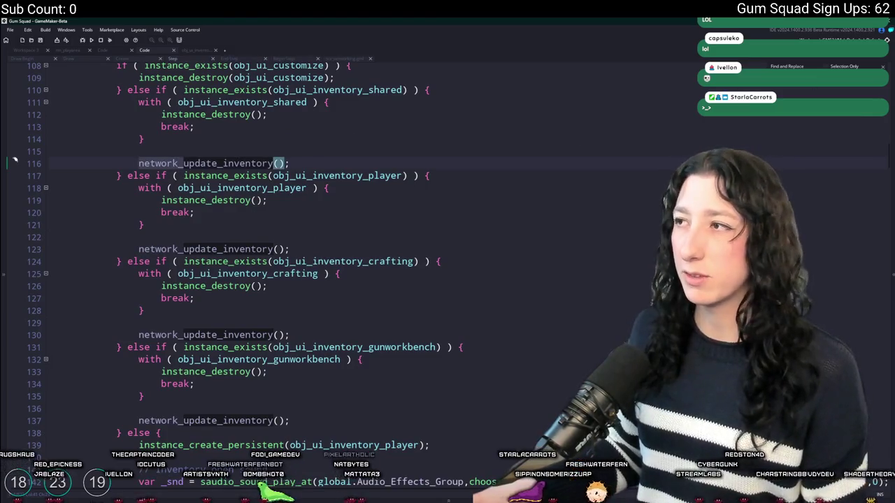
{"action": "scroll", "coordinate": [294, 252], "scroll_direction": "up", "scroll_amount": 6}
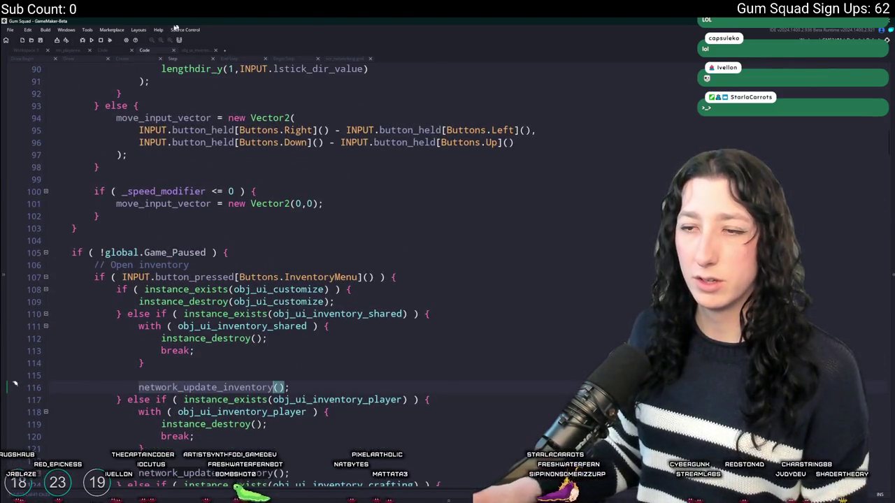
{"action": "left_click", "coordinate": [122, 58]}
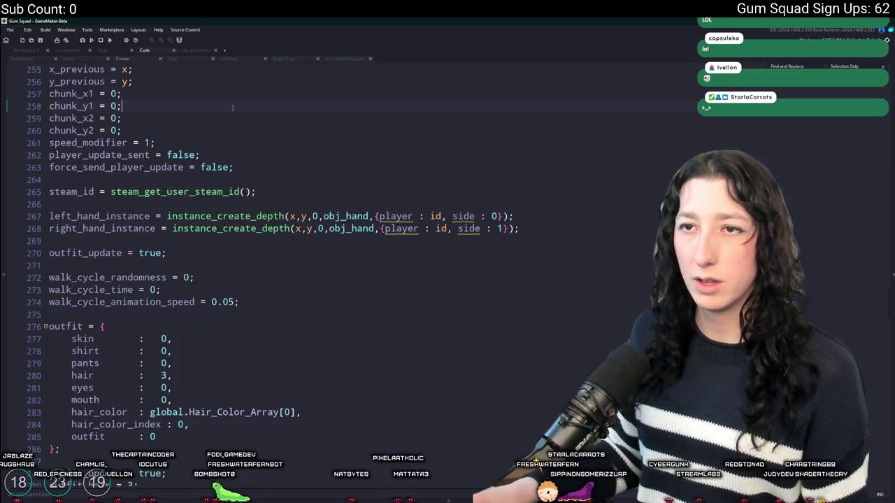
{"action": "left_click", "coordinate": [511, 138]}
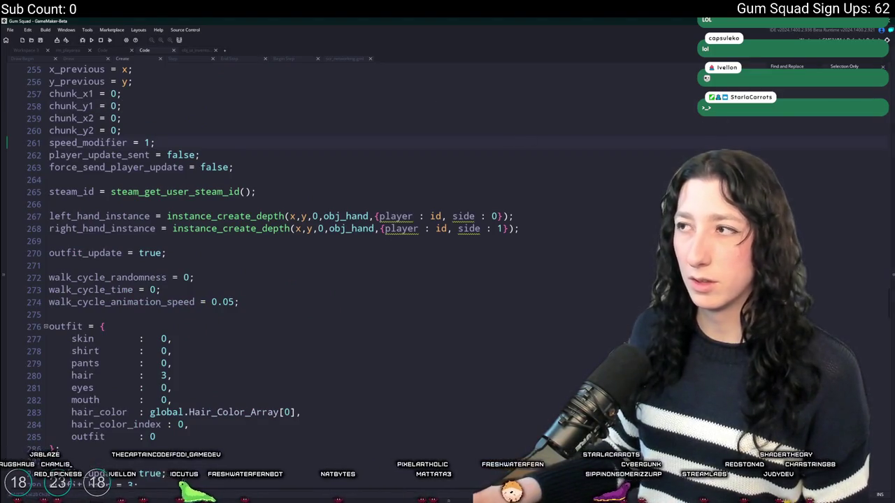
- Find network_update_inventory project-wide and open its obj_player definition in an enlarged window
{"action": "key", "text": "ctrl+shift+f"}
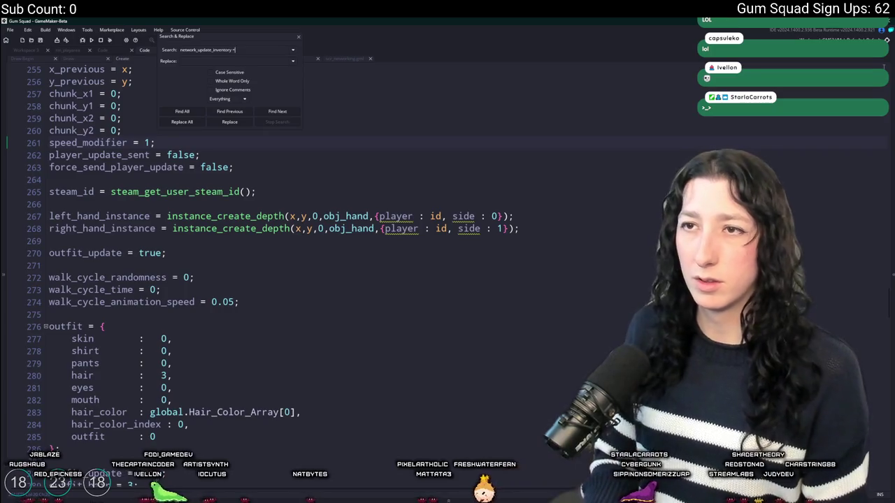
{"action": "key", "text": "Return"}
{"action": "double_click", "coordinate": [169, 420]}
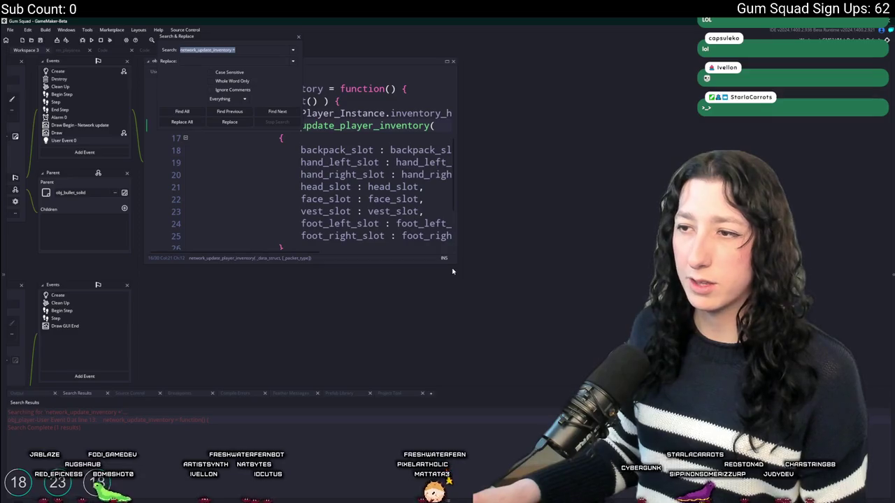
{"action": "left_click_drag", "start_coordinate": [456, 264], "coordinate": [642, 384]}
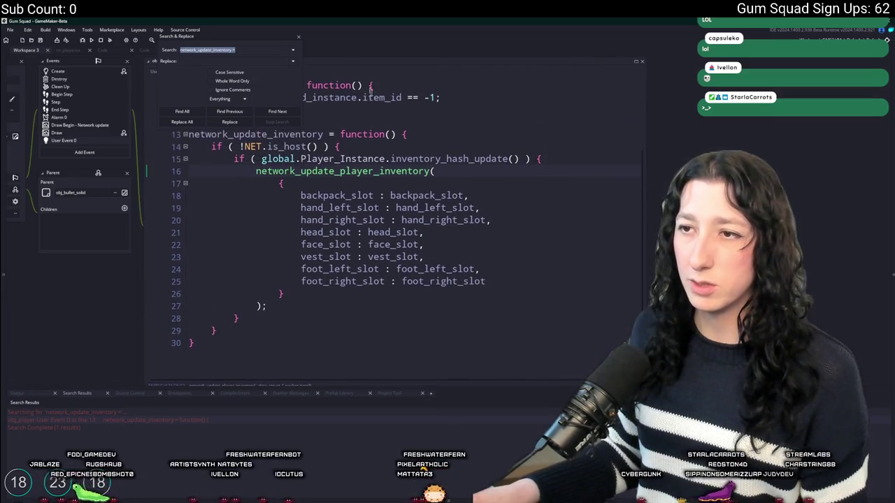
{"action": "left_click", "coordinate": [299, 37]}
- Open network_update_player_inventory in scr_networking and make it fill the editor
{"action": "middle_click", "coordinate": [350, 175]}
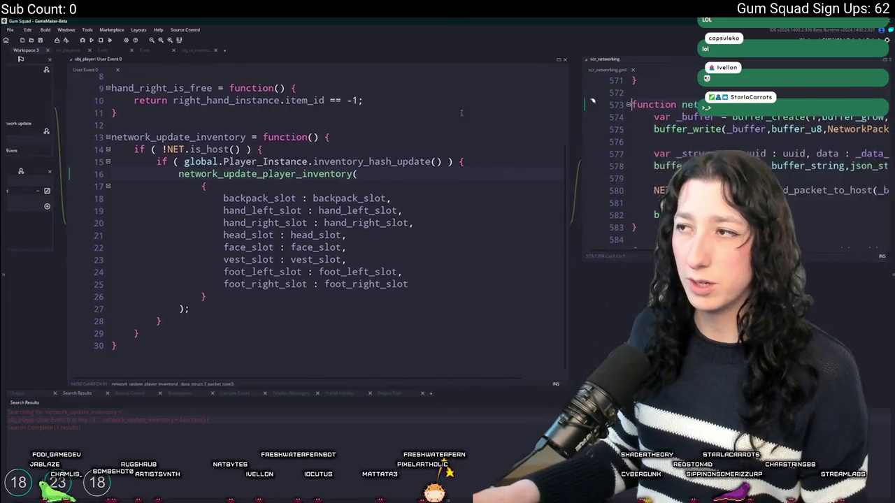
{"action": "left_click_drag", "start_coordinate": [422, 219], "coordinate": [605, 257]}
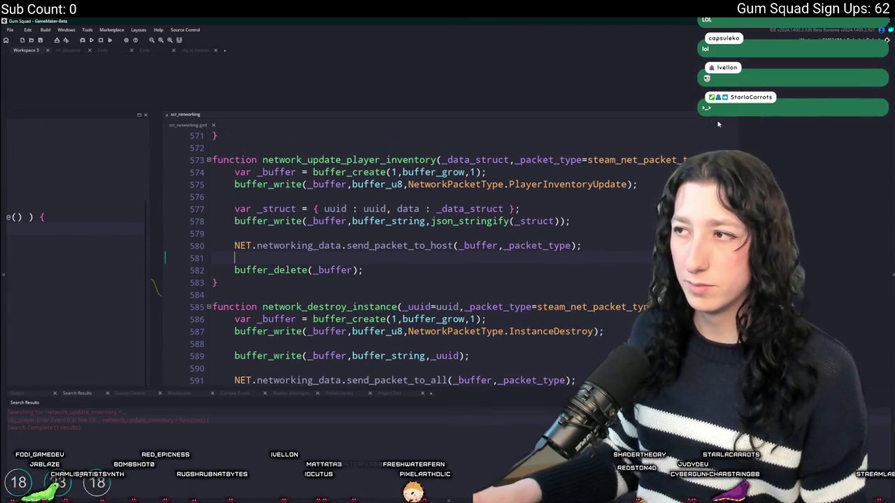
{"action": "mouse_move", "coordinate": [722, 118]}
{"action": "left_mouse_down"}
{"action": "mouse_move", "coordinate": [894, 74]}
{"action": "mouse_move", "coordinate": [673, 73]}
{"action": "left_mouse_up"}
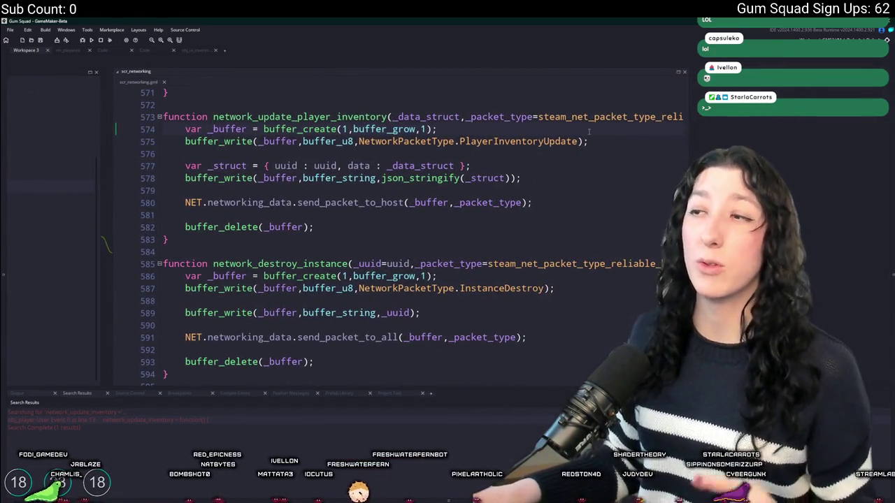
{"action": "left_click", "coordinate": [681, 74]}
{"action": "left_click", "coordinate": [604, 153]}
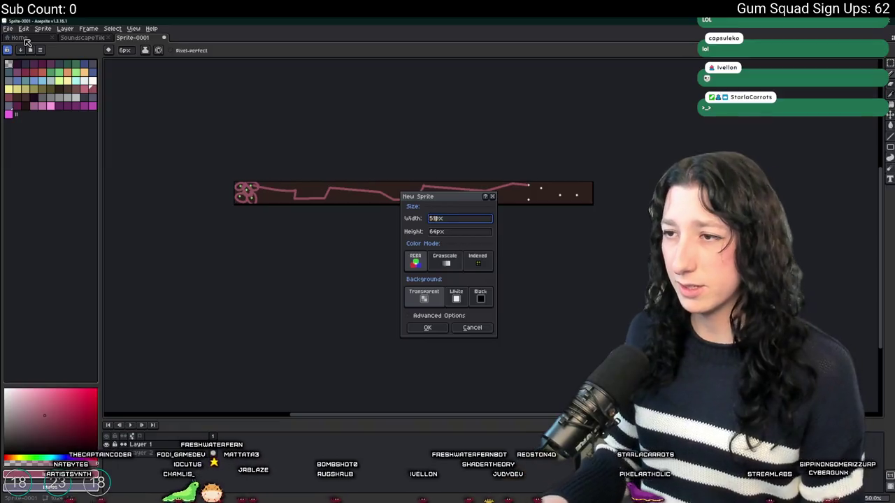
- Create a new sprite and fill its canvas with dark purple
{"action": "key", "text": "Return"}
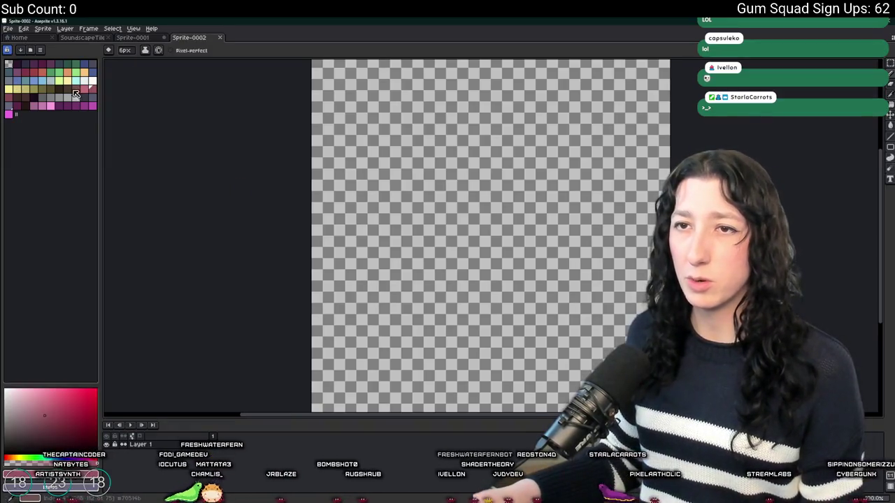
{"action": "left_click", "coordinate": [32, 96]}
{"action": "key", "text": "g"}
{"action": "left_click", "coordinate": [469, 245]}
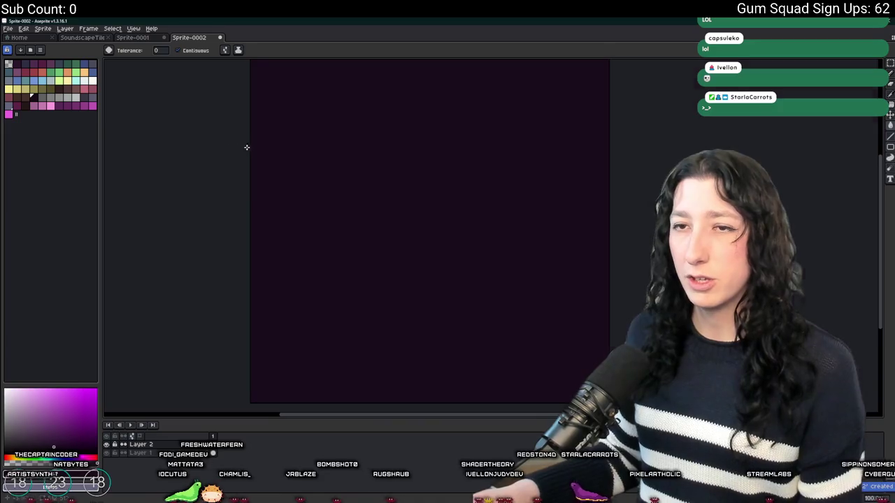
- Sketch a stick figure's body, legs and head with a pink pencil, undoing stray strokes
{"action": "scroll", "coordinate": [246, 146], "scroll_direction": "up", "scroll_amount": 1}
{"action": "left_click", "coordinate": [40, 64]}
{"action": "key", "text": "b"}
{"action": "mouse_move", "coordinate": [389, 206]}
{"action": "left_mouse_down"}
{"action": "mouse_move", "coordinate": [294, 228]}
{"action": "mouse_move", "coordinate": [215, 342]}
{"action": "mouse_move", "coordinate": [272, 327]}
{"action": "left_mouse_up"}
{"action": "mouse_move", "coordinate": [240, 260]}
{"action": "left_mouse_down"}
{"action": "mouse_move", "coordinate": [204, 307]}
{"action": "mouse_move", "coordinate": [249, 335]}
{"action": "mouse_move", "coordinate": [242, 164]}
{"action": "left_mouse_up"}
{"action": "left_click_drag", "start_coordinate": [233, 210], "coordinate": [200, 243]}
{"action": "key", "text": "ctrl+z"}
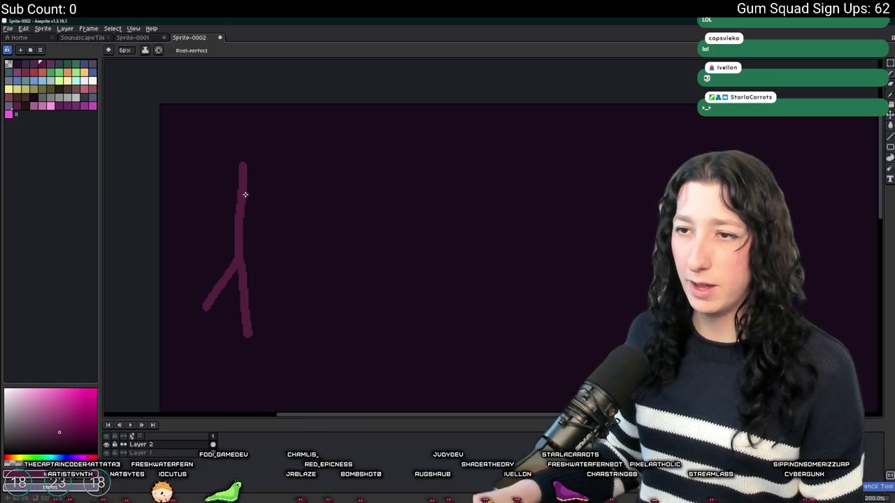
{"action": "left_click_drag", "start_coordinate": [249, 204], "coordinate": [286, 321]}
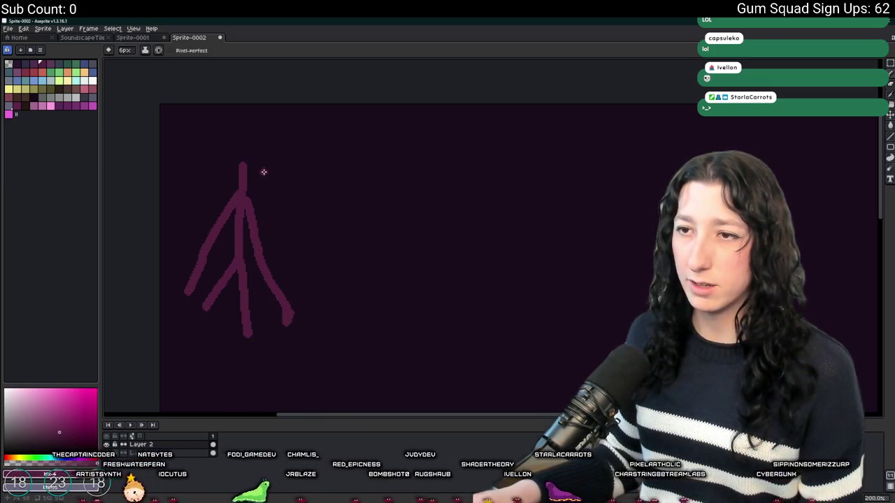
{"action": "key", "text": "ctrl+z"}
{"action": "left_click_drag", "start_coordinate": [243, 193], "coordinate": [282, 315]}
{"action": "mouse_move", "coordinate": [258, 158]}
{"action": "left_mouse_down"}
{"action": "mouse_move", "coordinate": [204, 150]}
{"action": "mouse_move", "coordinate": [236, 156]}
{"action": "mouse_move", "coordinate": [258, 118]}
{"action": "mouse_move", "coordinate": [245, 158]}
{"action": "left_mouse_up"}
{"action": "key", "text": "ctrl+z"}
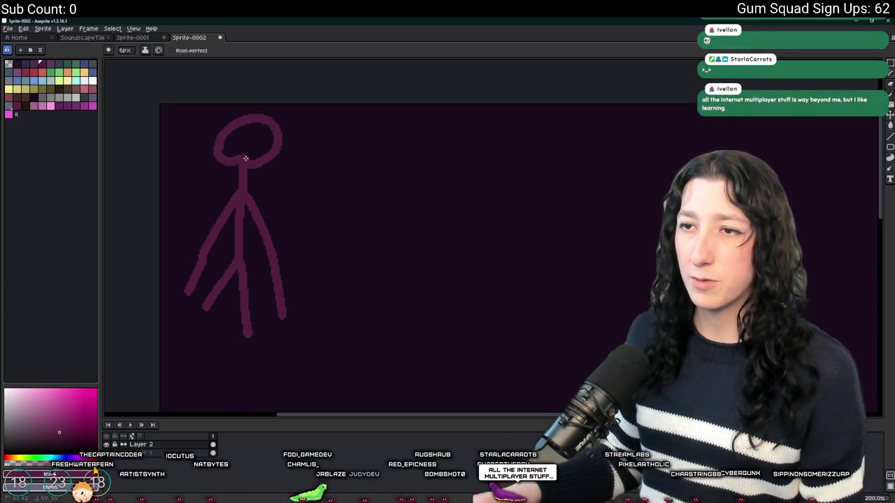
- Draw a gun-shaped item beside the figure and a small circle below it
{"action": "scroll", "coordinate": [262, 192], "scroll_direction": "down", "scroll_amount": 1}
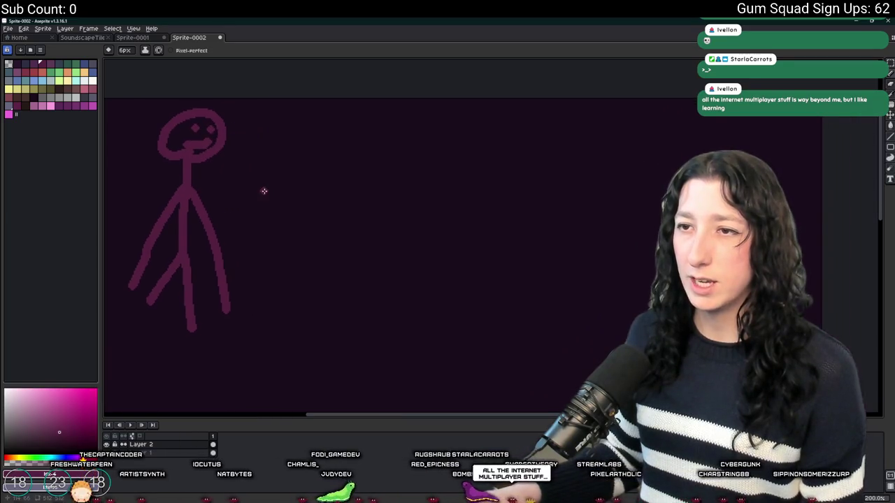
{"action": "scroll", "coordinate": [317, 189], "scroll_direction": "up", "scroll_amount": 1}
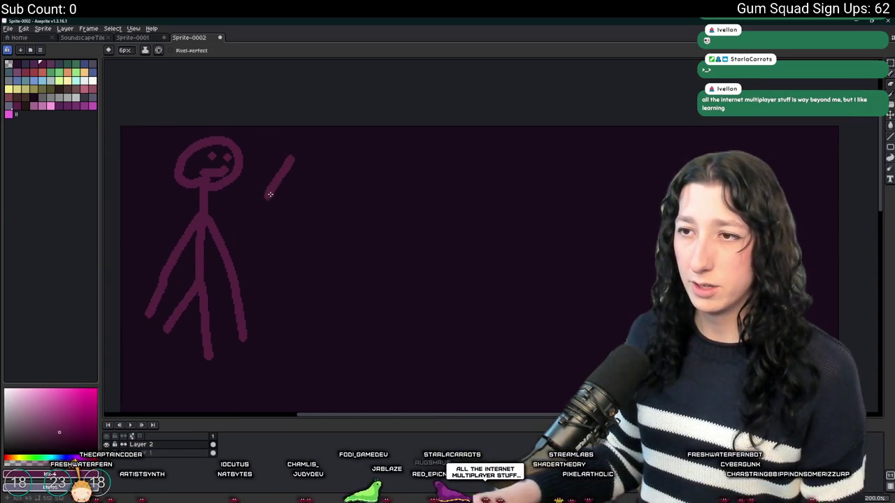
{"action": "key", "text": "ctrl+z"}
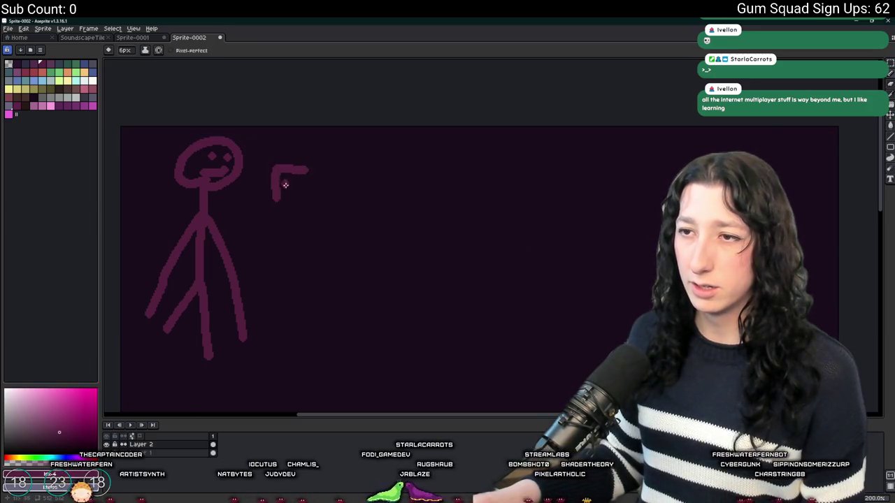
{"action": "scroll", "coordinate": [275, 195], "scroll_direction": "up", "scroll_amount": 1}
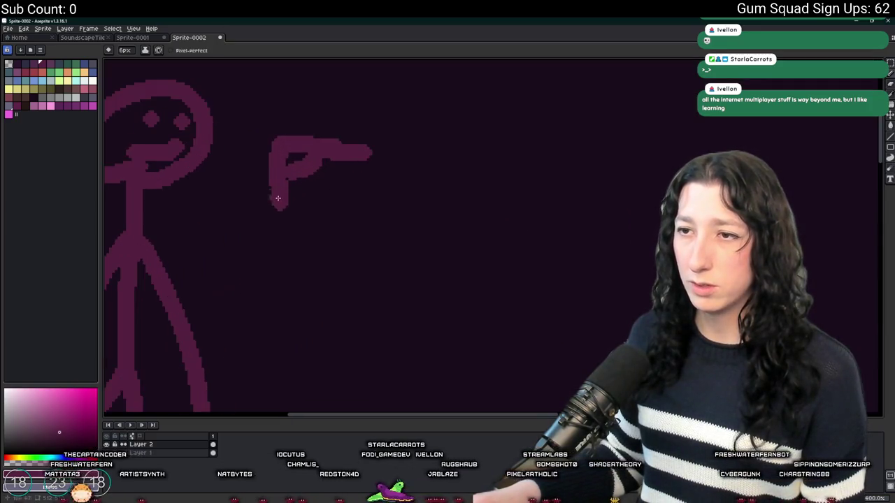
{"action": "left_click_drag", "start_coordinate": [281, 204], "coordinate": [264, 155]}
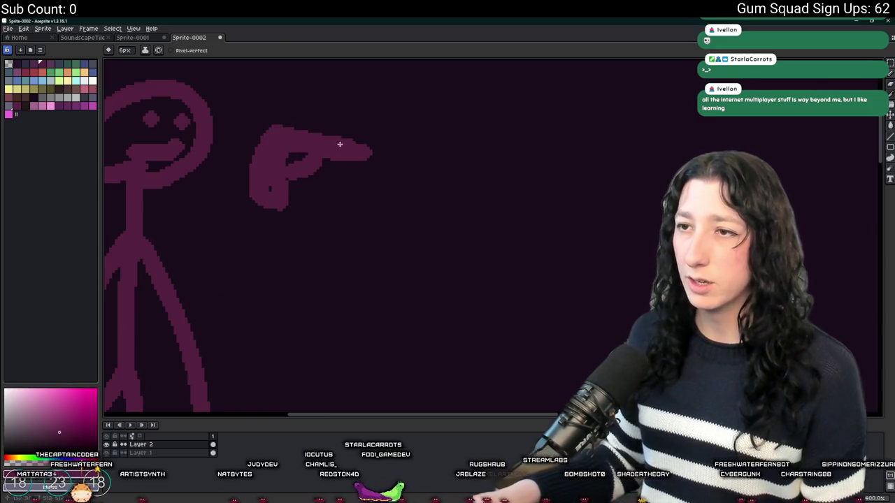
{"action": "left_click_drag", "start_coordinate": [286, 134], "coordinate": [409, 220]}
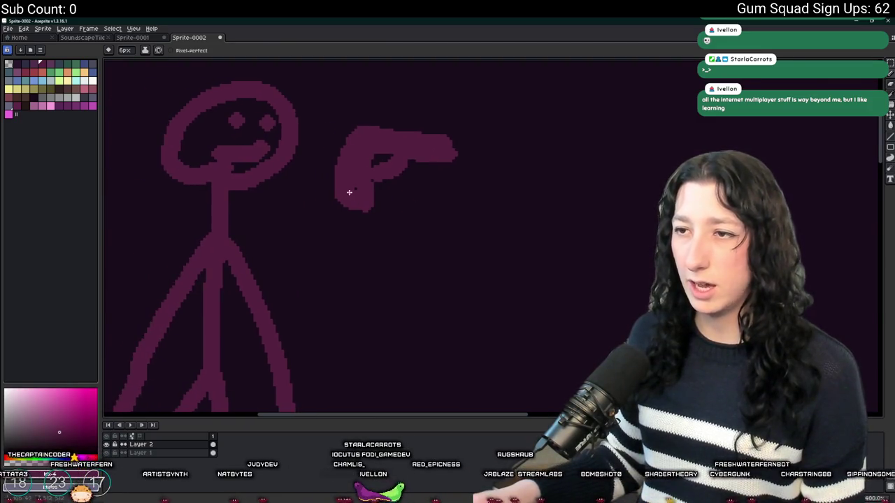
{"action": "mouse_move", "coordinate": [359, 200]}
{"action": "left_mouse_down"}
{"action": "mouse_move", "coordinate": [310, 227]}
{"action": "mouse_move", "coordinate": [359, 217]}
{"action": "left_mouse_up"}
{"action": "mouse_move", "coordinate": [416, 225]}
{"action": "left_mouse_down"}
{"action": "mouse_move", "coordinate": [455, 246]}
{"action": "mouse_move", "coordinate": [419, 223]}
{"action": "left_mouse_up"}
{"action": "scroll", "coordinate": [390, 249], "scroll_direction": "down", "scroll_amount": 4}
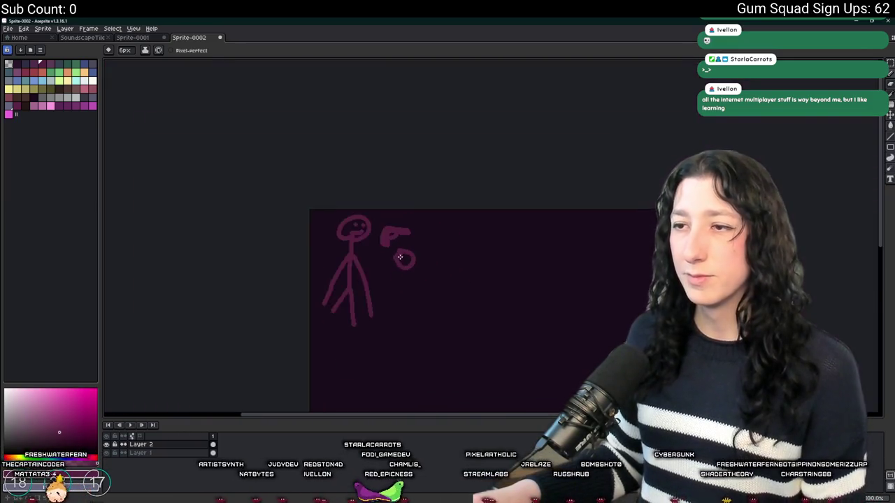
- Marquee-select the gun and circle sketches, then clear the selection
{"action": "scroll", "coordinate": [416, 270], "scroll_direction": "up", "scroll_amount": 1}
{"action": "scroll", "coordinate": [390, 187], "scroll_direction": "up", "scroll_amount": 2}
{"action": "key", "text": "m"}
{"action": "mouse_move", "coordinate": [450, 335]}
{"action": "left_mouse_down"}
{"action": "mouse_move", "coordinate": [329, 166]}
{"action": "mouse_move", "coordinate": [277, 126]}
{"action": "left_mouse_up"}
{"action": "scroll", "coordinate": [369, 193], "scroll_direction": "down", "scroll_amount": 1}
{"action": "scroll", "coordinate": [453, 230], "scroll_direction": "down", "scroll_amount": 2}
{"action": "key", "text": "ctrl+d"}
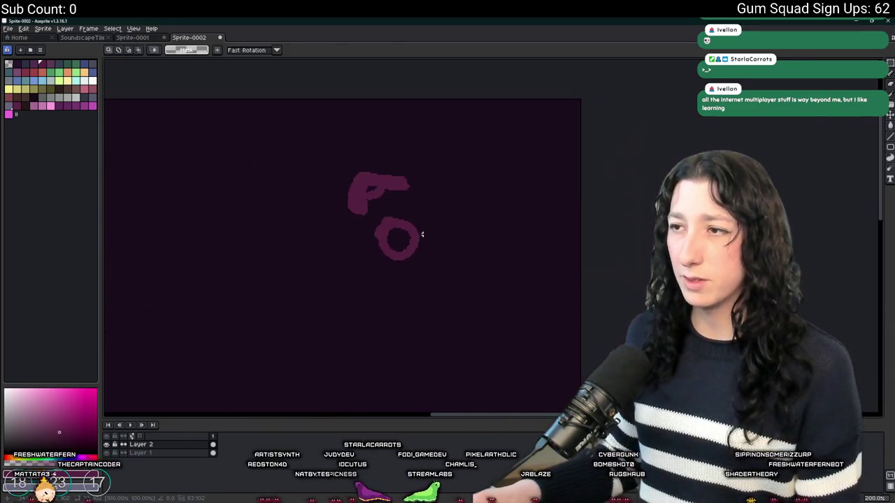
- Draw a cube-shaped box outline with the Pencil
{"action": "scroll", "coordinate": [421, 248], "scroll_direction": "up", "scroll_amount": 3}
{"action": "key", "text": "b"}
{"action": "mouse_move", "coordinate": [403, 264]}
{"action": "left_mouse_down"}
{"action": "mouse_move", "coordinate": [433, 122]}
{"action": "mouse_move", "coordinate": [542, 80]}
{"action": "mouse_move", "coordinate": [602, 113]}
{"action": "left_mouse_up"}
{"action": "left_click_drag", "start_coordinate": [446, 134], "coordinate": [609, 178]}
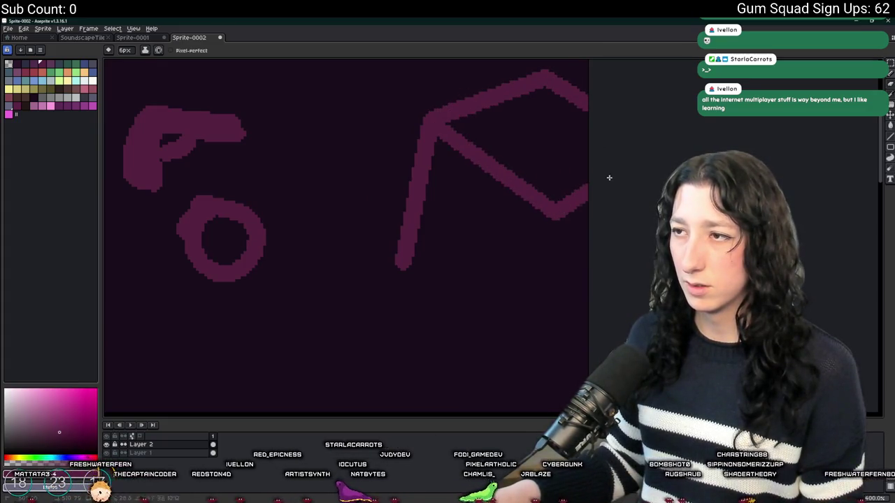
{"action": "mouse_move", "coordinate": [560, 216]}
{"action": "left_mouse_down"}
{"action": "mouse_move", "coordinate": [549, 365]}
{"action": "mouse_move", "coordinate": [415, 266]}
{"action": "left_mouse_up"}
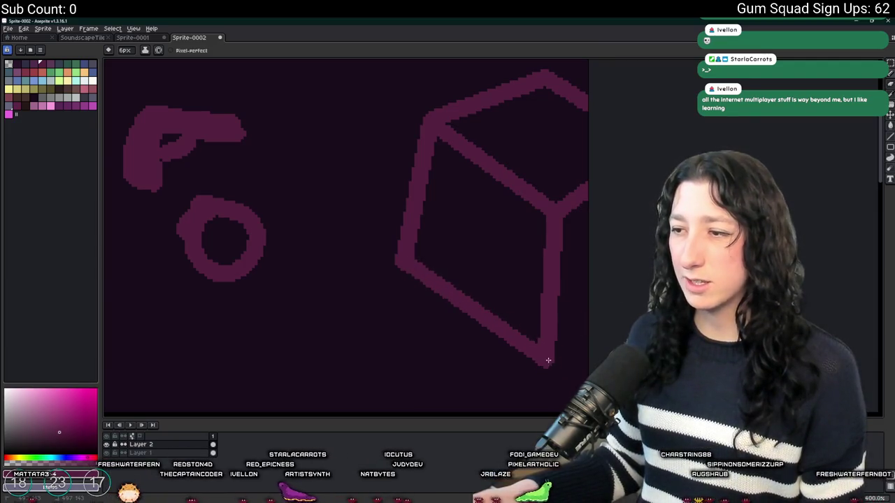
{"action": "scroll", "coordinate": [592, 266], "scroll_direction": "down", "scroll_amount": 4}
{"action": "scroll", "coordinate": [578, 245], "scroll_direction": "up", "scroll_amount": 2}
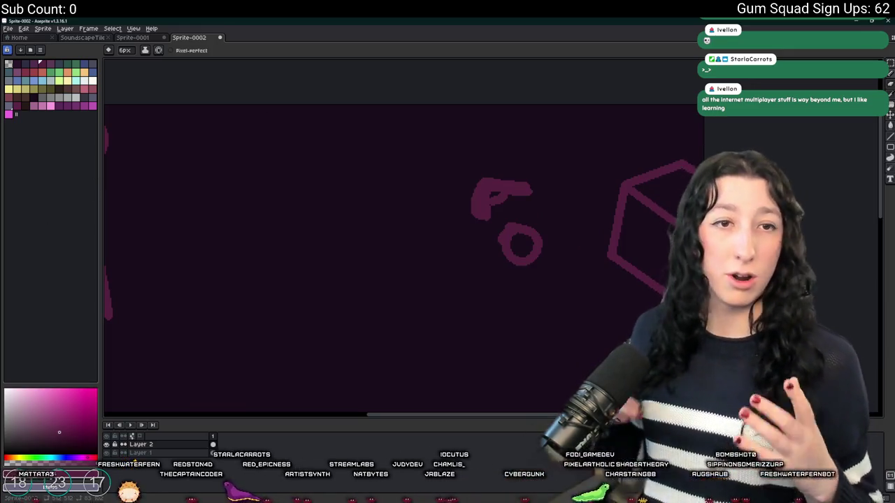
- Circle the gun item and draw an arrow from it to the stick figure
{"action": "left_click_drag", "start_coordinate": [233, 270], "coordinate": [553, 222]}
{"action": "mouse_move", "coordinate": [692, 144]}
{"action": "left_mouse_down"}
{"action": "mouse_move", "coordinate": [561, 226]}
{"action": "mouse_move", "coordinate": [726, 128]}
{"action": "left_mouse_up"}
{"action": "left_click_drag", "start_coordinate": [557, 172], "coordinate": [341, 145]}
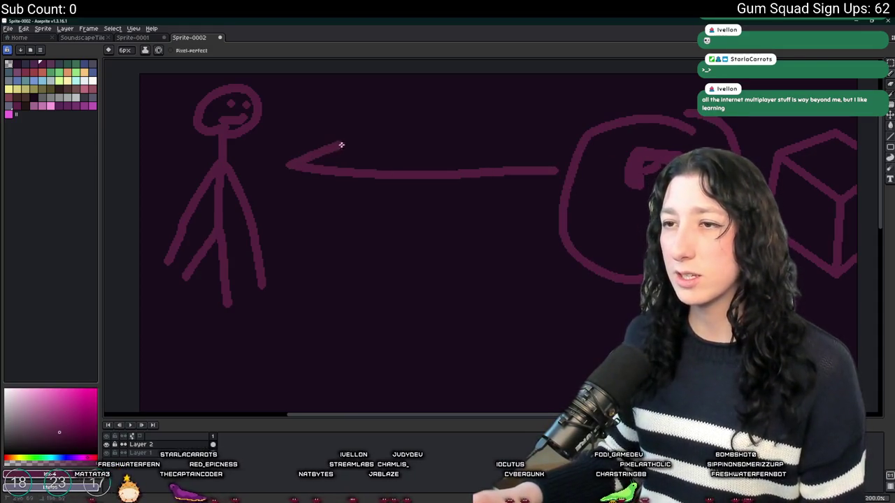
{"action": "left_click_drag", "start_coordinate": [299, 172], "coordinate": [353, 210]}
{"action": "scroll", "coordinate": [353, 210], "scroll_direction": "down", "scroll_amount": 2}
- Extend the stick figure's leg downward with the Pencil
{"action": "key", "text": "m"}
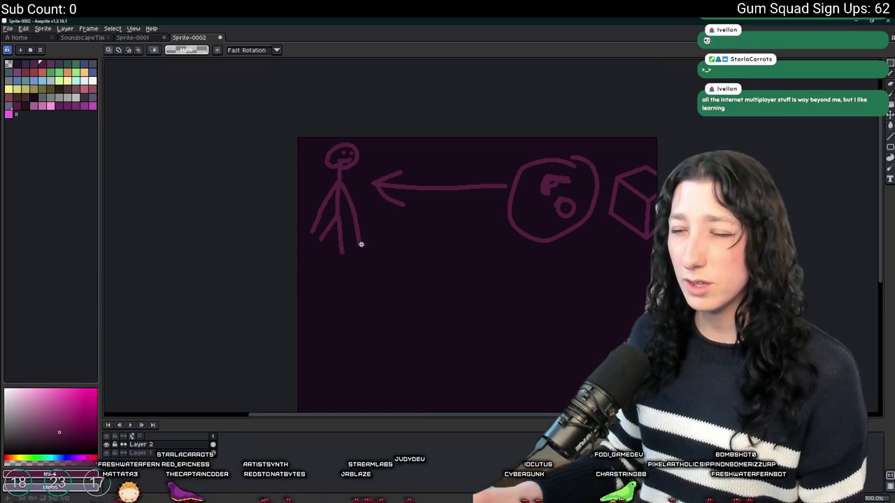
{"action": "scroll", "coordinate": [352, 239], "scroll_direction": "up", "scroll_amount": 4}
{"action": "key", "text": "b"}
{"action": "left_click_drag", "start_coordinate": [247, 247], "coordinate": [234, 300]}
{"action": "scroll", "coordinate": [315, 270], "scroll_direction": "down", "scroll_amount": 3}
{"action": "scroll", "coordinate": [305, 290], "scroll_direction": "up", "scroll_amount": 2}
- Select the circled gun with the Rectangular Marquee, restoring the selection after deselecting
{"action": "key", "text": "m"}
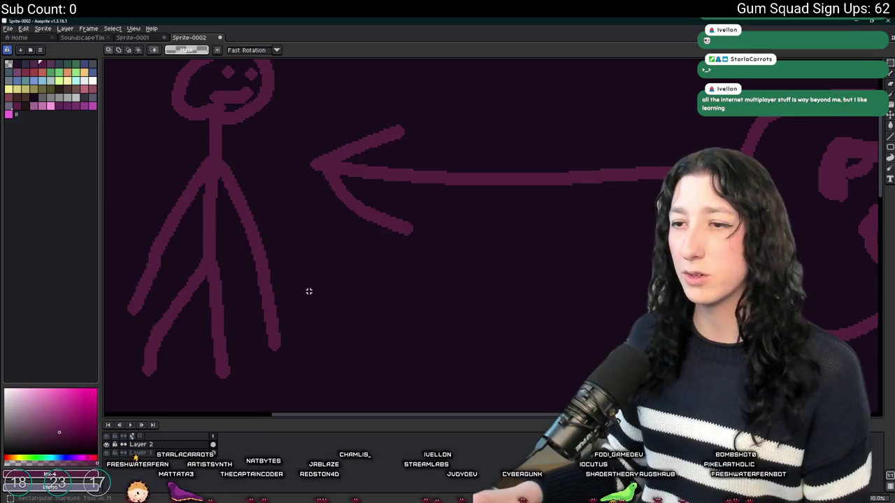
{"action": "scroll", "coordinate": [308, 291], "scroll_direction": "down", "scroll_amount": 2}
{"action": "mouse_move", "coordinate": [724, 352]}
{"action": "left_mouse_down"}
{"action": "mouse_move", "coordinate": [551, 136]}
{"action": "mouse_move", "coordinate": [526, 130]}
{"action": "left_mouse_up"}
{"action": "left_click", "coordinate": [347, 260]}
{"action": "scroll", "coordinate": [386, 246], "scroll_direction": "up", "scroll_amount": 1}
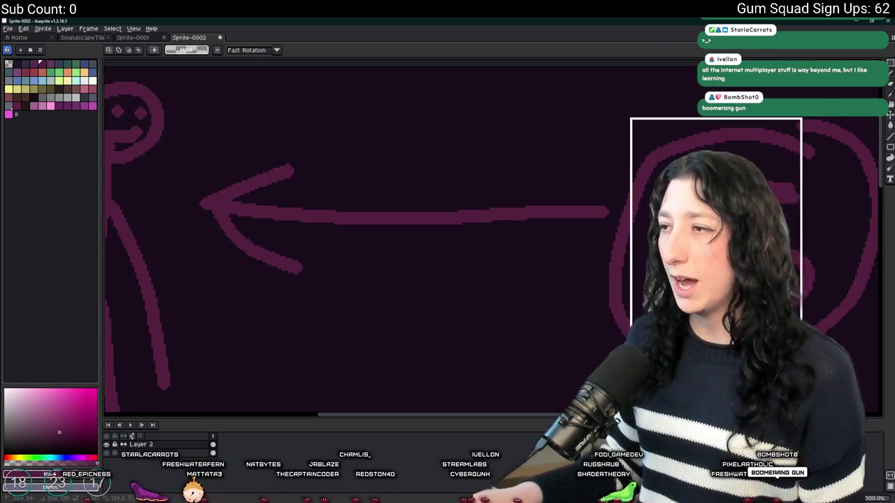
{"action": "key", "text": "ctrl+z"}
{"action": "scroll", "coordinate": [329, 255], "scroll_direction": "down", "scroll_amount": 1}
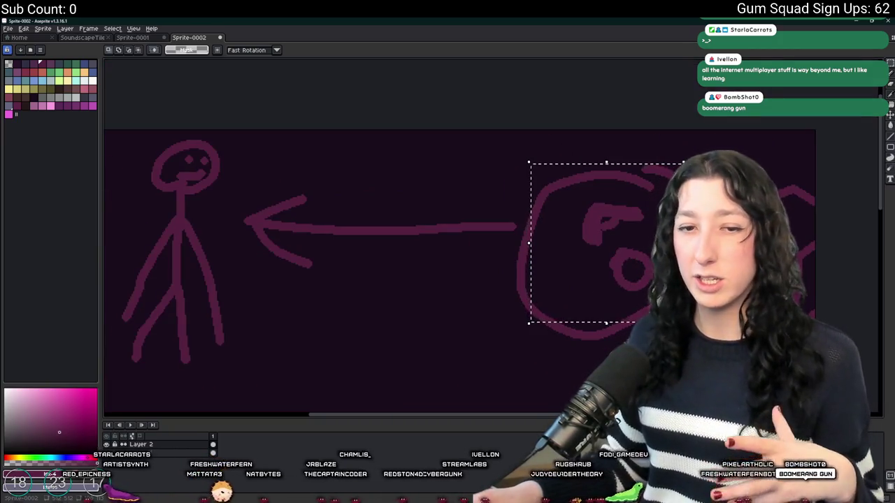
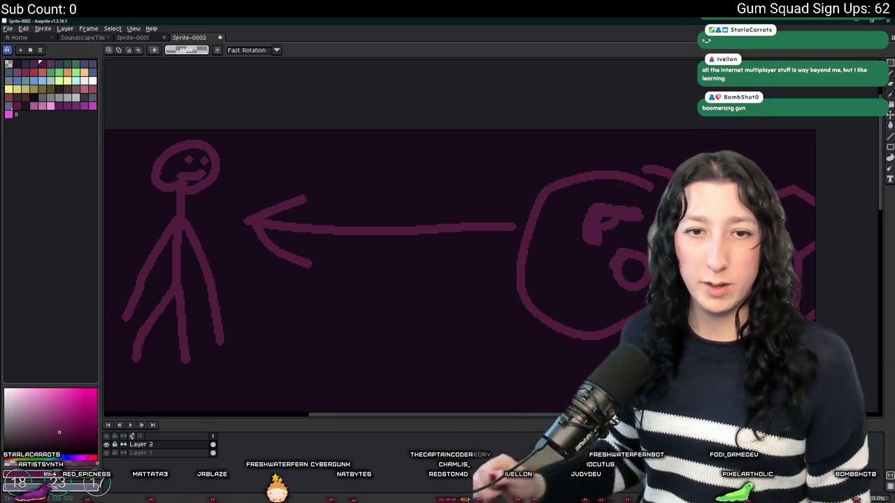
- Try erasing the circle's right side and the arrow shaft, then undo to restore them
{"action": "left_click_drag", "start_coordinate": [502, 228], "coordinate": [453, 213]}
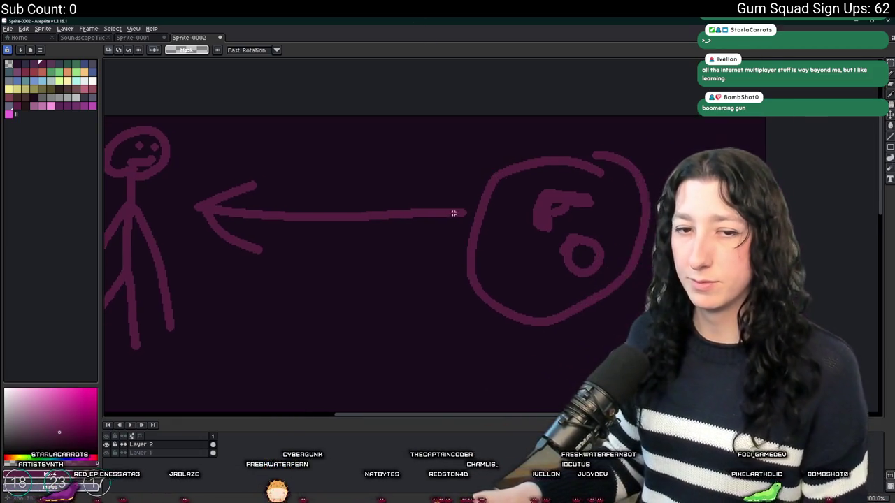
{"action": "scroll", "coordinate": [310, 181], "scroll_direction": "left", "scroll_amount": 1}
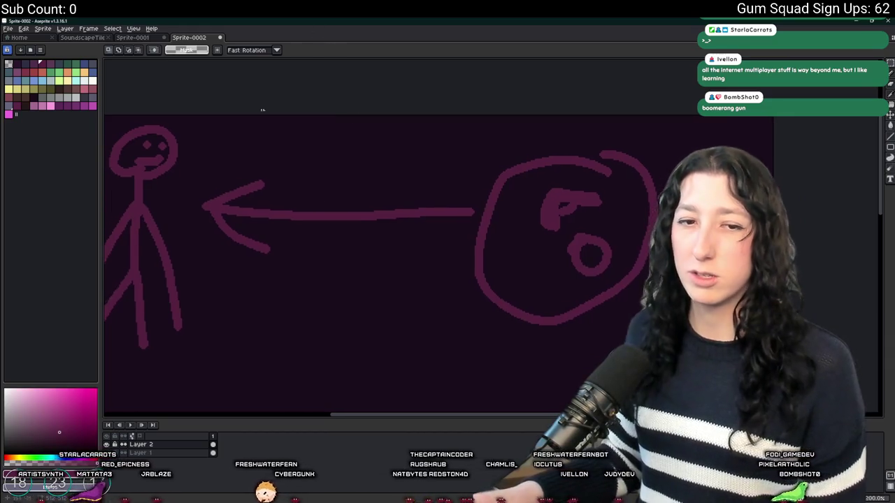
{"action": "scroll", "coordinate": [216, 210], "scroll_direction": "down", "scroll_amount": 2}
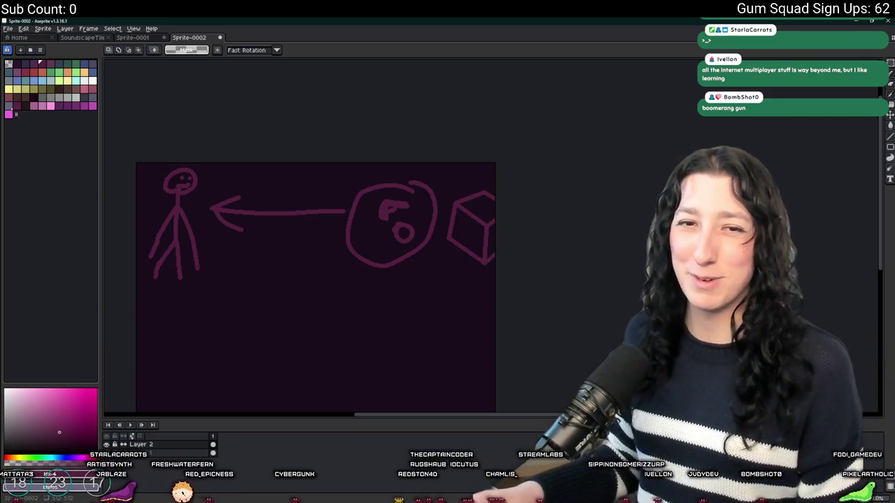
{"action": "scroll", "coordinate": [249, 206], "scroll_direction": "up", "scroll_amount": 3}
{"action": "scroll", "coordinate": [284, 242], "scroll_direction": "down", "scroll_amount": 1}
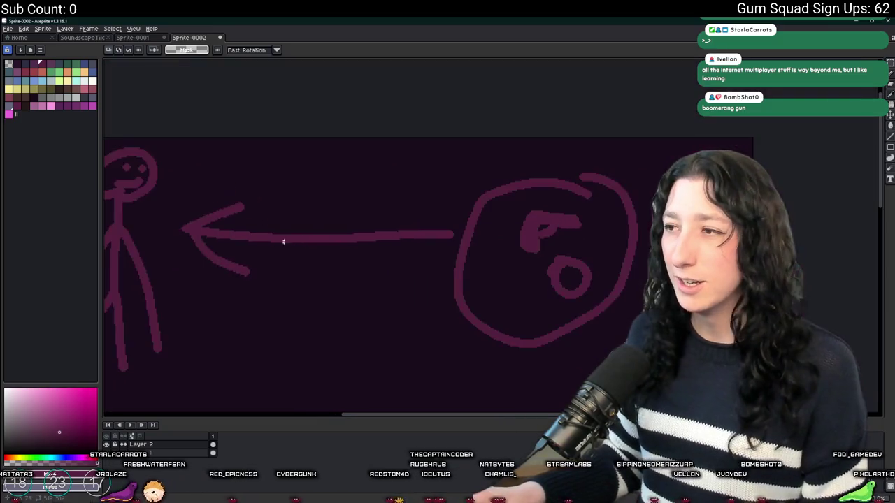
{"action": "left_click_drag", "start_coordinate": [593, 197], "coordinate": [663, 187]}
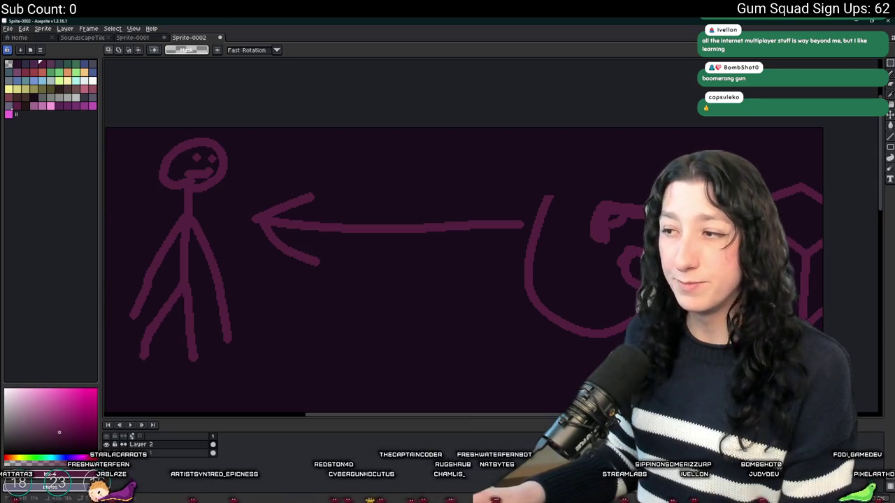
{"action": "left_click_drag", "start_coordinate": [589, 300], "coordinate": [520, 385]}
{"action": "mouse_move", "coordinate": [585, 356]}
{"action": "left_mouse_down"}
{"action": "mouse_move", "coordinate": [510, 126]}
{"action": "mouse_move", "coordinate": [357, 289]}
{"action": "mouse_move", "coordinate": [245, 296]}
{"action": "left_mouse_up"}
{"action": "key", "text": "Delete"}
{"action": "scroll", "coordinate": [410, 250], "scroll_direction": "down", "scroll_amount": 2}
{"action": "key", "text": "ctrl+z"}
{"action": "key", "text": "ctrl+z"}
{"action": "key", "text": "ctrl+z"}
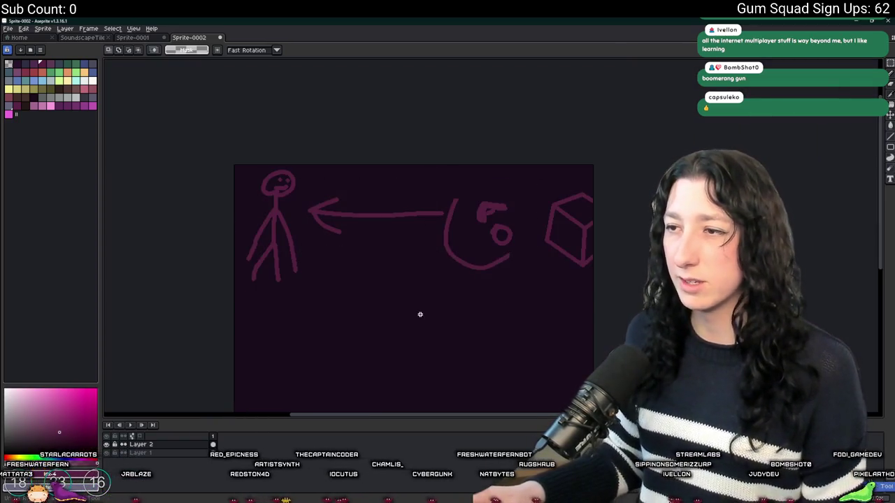
{"action": "key", "text": "ctrl+z"}
{"action": "key", "text": "ctrl+z"}
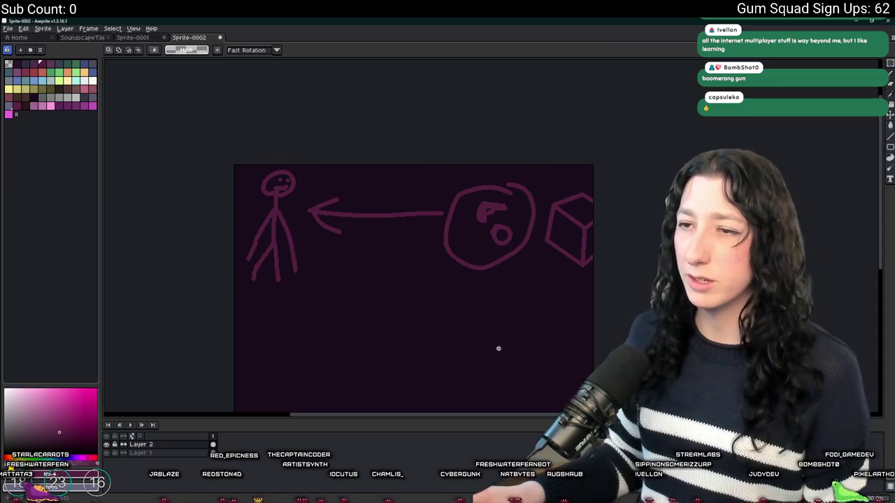
- Copy the whole drawing and drag the pasted duplicate below the original row
{"action": "scroll", "coordinate": [497, 348], "scroll_direction": "down", "scroll_amount": 1}
{"action": "left_click_drag", "start_coordinate": [328, 119], "coordinate": [247, 104]}
{"action": "key", "text": "ctrl+c"}
{"action": "key", "text": "ctrl+v"}
{"action": "mouse_move", "coordinate": [330, 212]}
{"action": "left_mouse_down"}
{"action": "mouse_move", "coordinate": [336, 348]}
{"action": "mouse_move", "coordinate": [326, 360]}
{"action": "mouse_move", "coordinate": [337, 347]}
{"action": "left_mouse_up"}
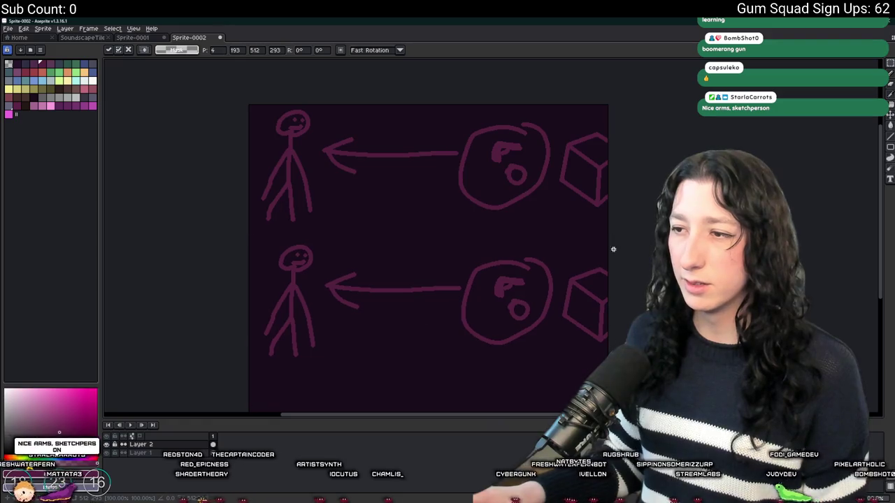
- Commit the pasted row and clear the area around the lower circle
{"action": "key", "text": "Return"}
{"action": "scroll", "coordinate": [490, 294], "scroll_direction": "down", "scroll_amount": 2}
{"action": "mouse_move", "coordinate": [524, 299]}
{"action": "left_mouse_down"}
{"action": "mouse_move", "coordinate": [472, 196]}
{"action": "mouse_move", "coordinate": [435, 161]}
{"action": "left_mouse_up"}
{"action": "key", "text": "Delete"}
{"action": "left_click_drag", "start_coordinate": [492, 180], "coordinate": [534, 251]}
{"action": "left_click", "coordinate": [482, 298]}
{"action": "left_click_drag", "start_coordinate": [428, 290], "coordinate": [529, 160]}
{"action": "left_click", "coordinate": [283, 336]}
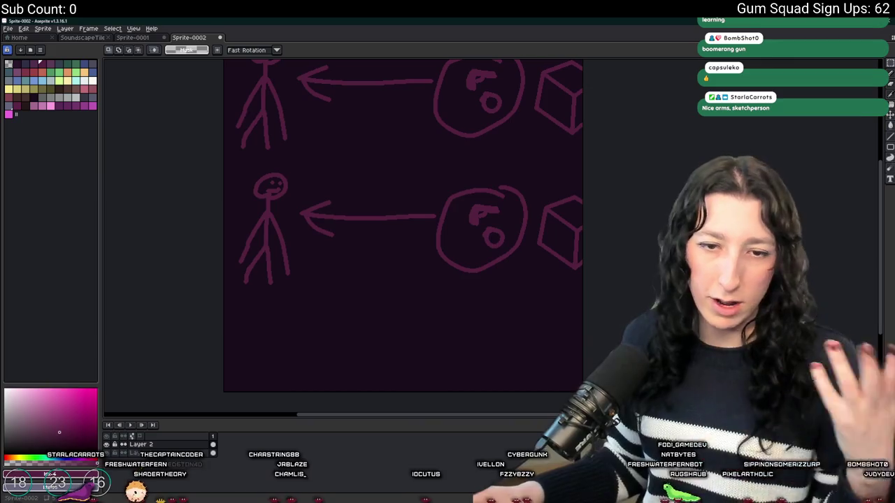
{"action": "scroll", "coordinate": [360, 228], "scroll_direction": "up", "scroll_amount": 2}
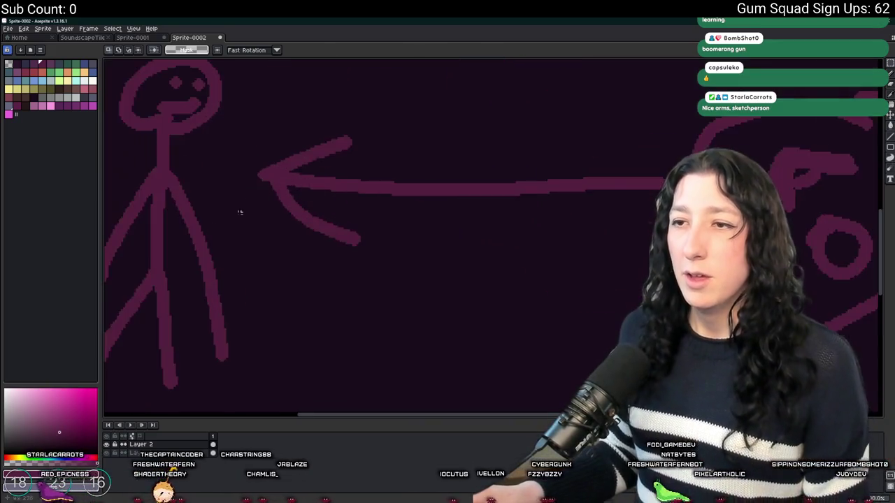
{"action": "scroll", "coordinate": [256, 238], "scroll_direction": "down", "scroll_amount": 1}
- Pencil a rightward arrow shaft and a small ball at the lower stick figure's hand
{"action": "key", "text": "b"}
{"action": "scroll", "coordinate": [228, 258], "scroll_direction": "down", "scroll_amount": 1}
{"action": "mouse_move", "coordinate": [231, 273]}
{"action": "left_mouse_down"}
{"action": "mouse_move", "coordinate": [349, 276]}
{"action": "mouse_move", "coordinate": [319, 286]}
{"action": "left_mouse_up"}
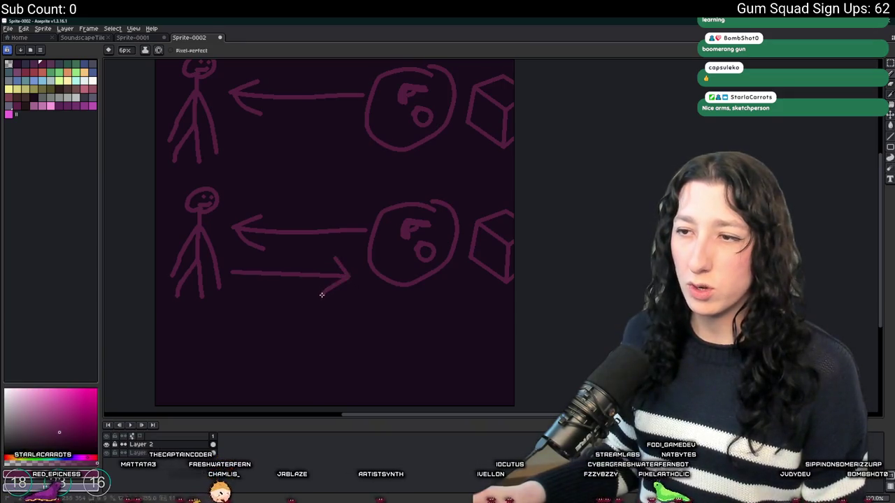
{"action": "scroll", "coordinate": [376, 304], "scroll_direction": "up", "scroll_amount": 4}
{"action": "mouse_move", "coordinate": [322, 183]}
{"action": "left_mouse_down"}
{"action": "mouse_move", "coordinate": [329, 273]}
{"action": "mouse_move", "coordinate": [361, 244]}
{"action": "left_mouse_up"}
{"action": "key", "text": "ctrl+z"}
{"action": "scroll", "coordinate": [361, 243], "scroll_direction": "down", "scroll_amount": 4}
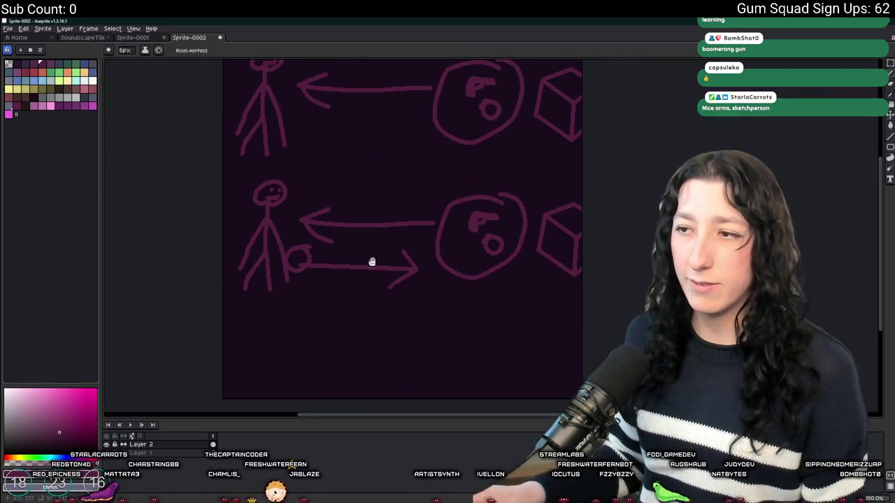
- Check the lower figure, new arrow and cube, then paste another copy of the original row toward the bottom
{"action": "key", "text": "m"}
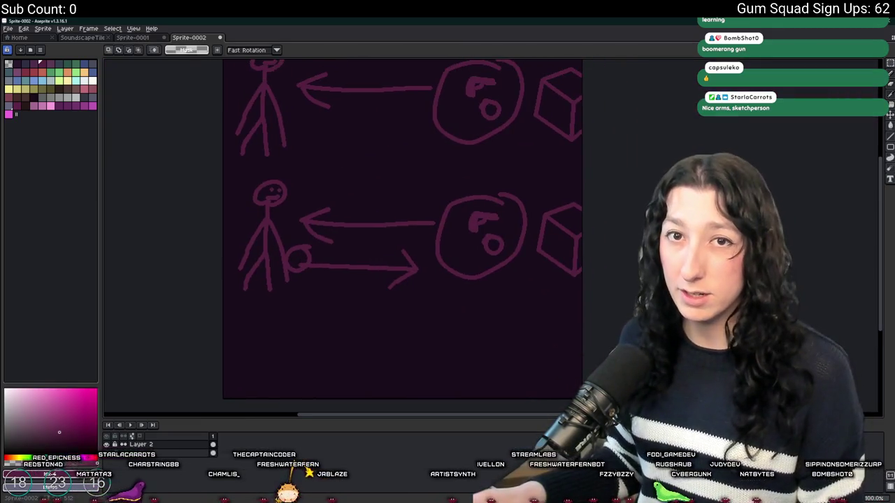
{"action": "mouse_move", "coordinate": [534, 260]}
{"action": "left_mouse_down"}
{"action": "mouse_move", "coordinate": [405, 170]}
{"action": "mouse_move", "coordinate": [531, 296]}
{"action": "left_mouse_up"}
{"action": "left_click_drag", "start_coordinate": [333, 247], "coordinate": [219, 166]}
{"action": "mouse_move", "coordinate": [281, 247]}
{"action": "left_mouse_down"}
{"action": "mouse_move", "coordinate": [441, 331]}
{"action": "mouse_move", "coordinate": [426, 327]}
{"action": "left_mouse_up"}
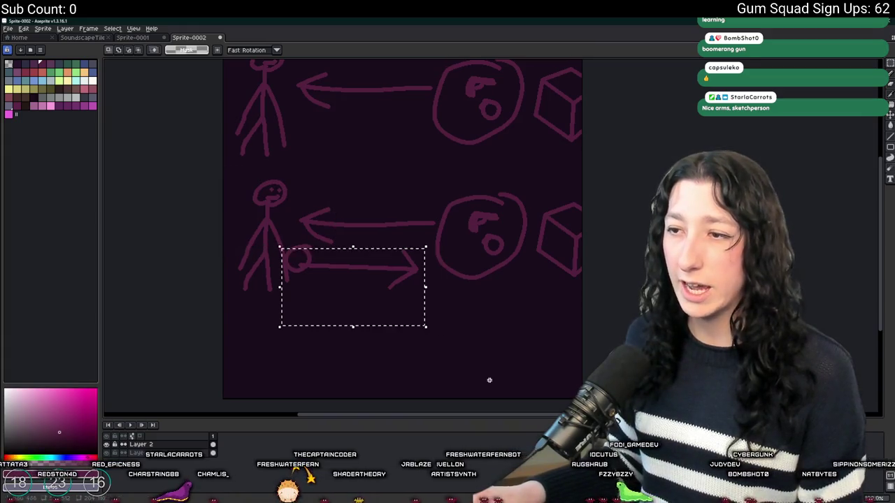
{"action": "left_click", "coordinate": [489, 380]}
{"action": "scroll", "coordinate": [508, 298], "scroll_direction": "up", "scroll_amount": 3}
{"action": "scroll", "coordinate": [536, 264], "scroll_direction": "down", "scroll_amount": 2}
{"action": "left_click_drag", "start_coordinate": [536, 264], "coordinate": [664, 104]}
{"action": "left_click", "coordinate": [545, 324]}
{"action": "scroll", "coordinate": [561, 274], "scroll_direction": "down", "scroll_amount": 2}
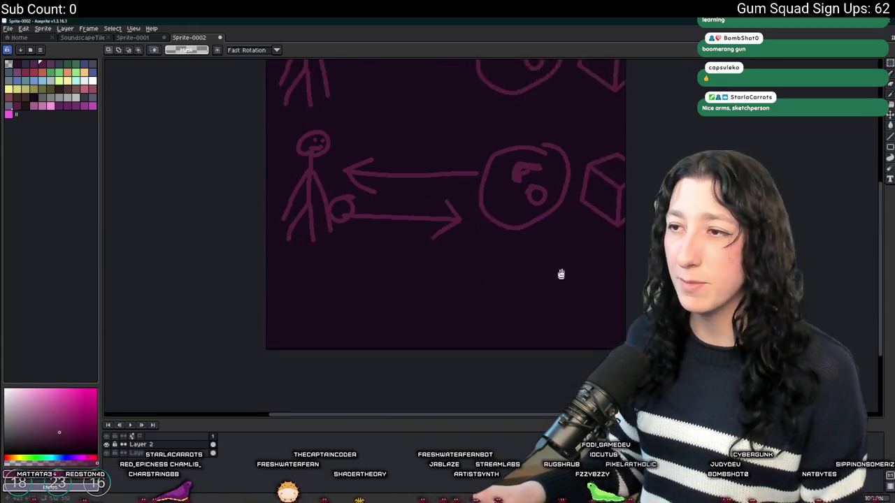
{"action": "scroll", "coordinate": [561, 275], "scroll_direction": "down", "scroll_amount": 1}
{"action": "scroll", "coordinate": [491, 244], "scroll_direction": "up", "scroll_amount": 1}
{"action": "key", "text": "ctrl+v"}
{"action": "mouse_move", "coordinate": [455, 202]}
{"action": "left_mouse_down"}
{"action": "mouse_move", "coordinate": [448, 415]}
{"action": "mouse_move", "coordinate": [455, 415]}
{"action": "left_mouse_up"}
- Drop the third row at the bottom and erase the P and small inner circle from its circle
{"action": "left_click_drag", "start_coordinate": [555, 319], "coordinate": [558, 319]}
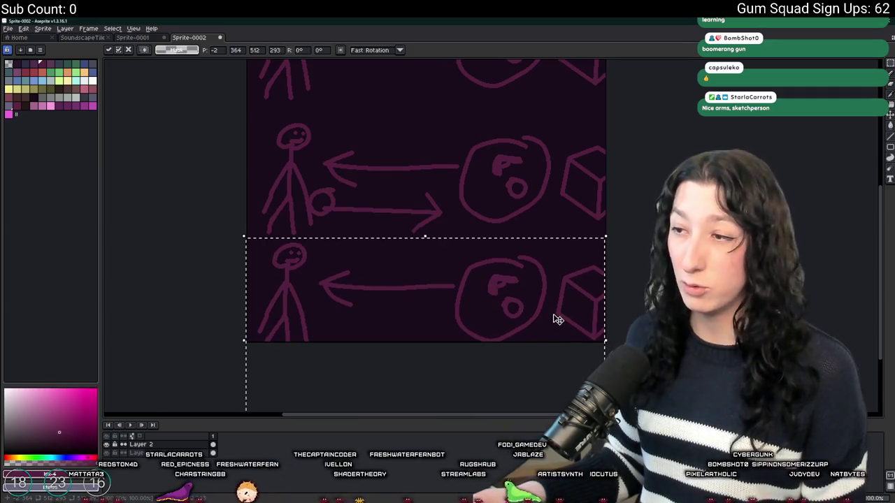
{"action": "key", "text": "b"}
{"action": "scroll", "coordinate": [482, 261], "scroll_direction": "up", "scroll_amount": 2}
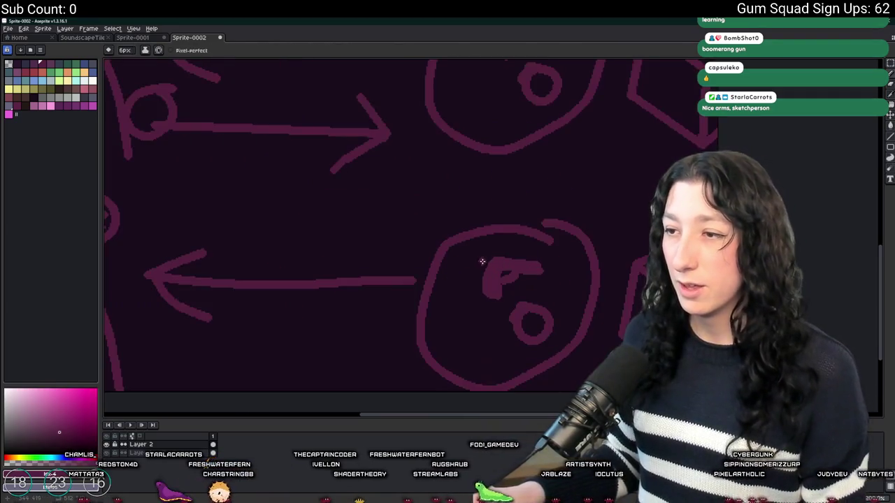
{"action": "key", "text": "m"}
{"action": "mouse_move", "coordinate": [475, 254]}
{"action": "left_mouse_down"}
{"action": "mouse_move", "coordinate": [541, 304]}
{"action": "mouse_move", "coordinate": [496, 348]}
{"action": "left_mouse_up"}
{"action": "key", "text": "Delete"}
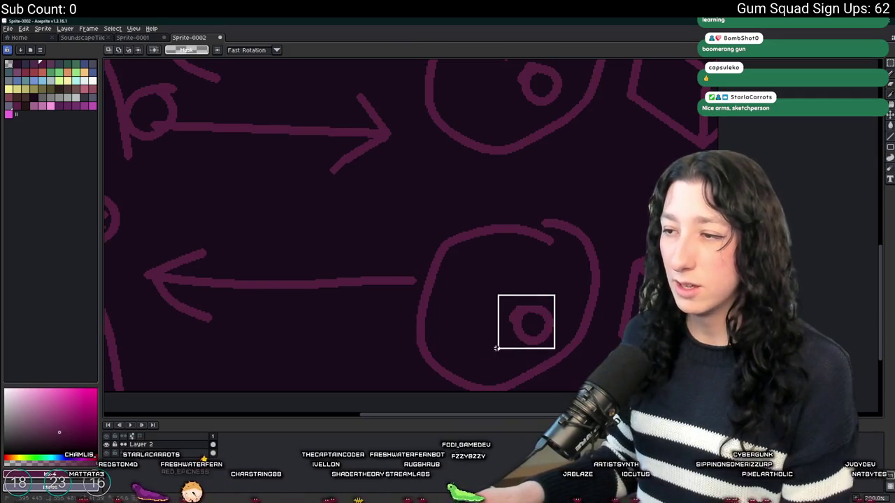
{"action": "key", "text": "Delete"}
- Inspect the middle row's ball, inner circle and rightward arrow, leaving them unchanged
{"action": "scroll", "coordinate": [417, 307], "scroll_direction": "down", "scroll_amount": 3}
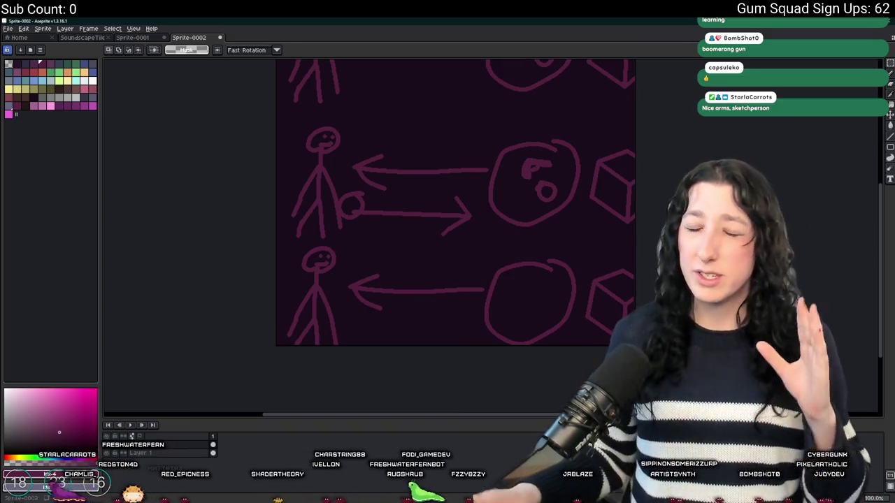
{"action": "scroll", "coordinate": [401, 266], "scroll_direction": "up", "scroll_amount": 3}
{"action": "mouse_move", "coordinate": [582, 212]}
{"action": "left_mouse_down"}
{"action": "mouse_move", "coordinate": [496, 158]}
{"action": "mouse_move", "coordinate": [274, 110]}
{"action": "left_mouse_up"}
{"action": "key", "text": "ctrl+d"}
{"action": "scroll", "coordinate": [611, 191], "scroll_direction": "down", "scroll_amount": 3}
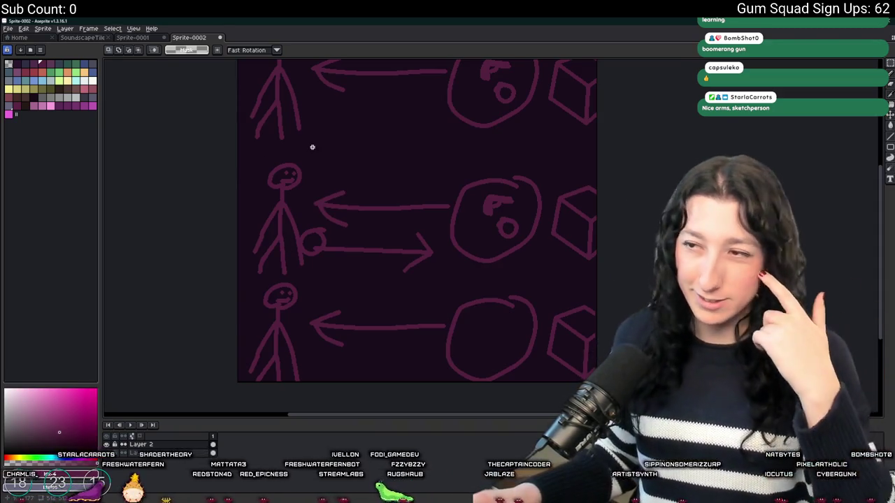
{"action": "left_click_drag", "start_coordinate": [326, 269], "coordinate": [272, 238]}
{"action": "key", "text": "ctrl+d"}
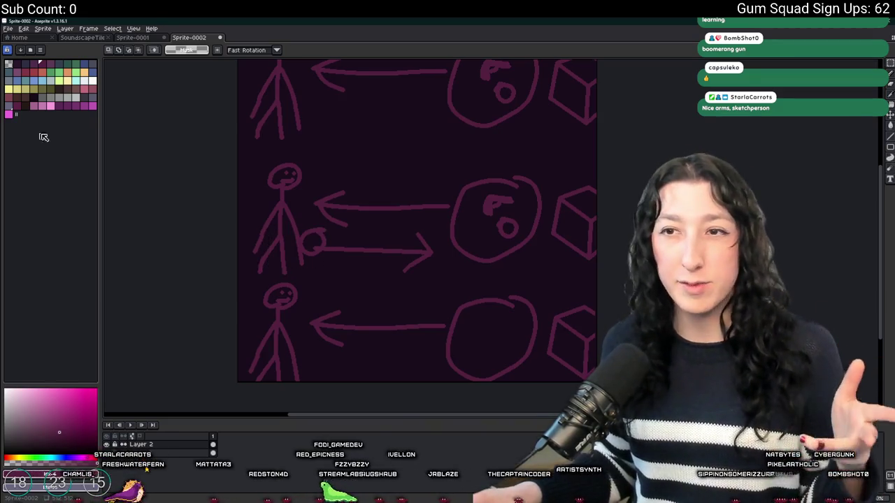
{"action": "left_click_drag", "start_coordinate": [559, 264], "coordinate": [424, 161]}
{"action": "key", "text": "ctrl+d"}
{"action": "mouse_move", "coordinate": [283, 227]}
{"action": "left_mouse_down"}
{"action": "mouse_move", "coordinate": [463, 280]}
{"action": "mouse_move", "coordinate": [428, 275]}
{"action": "mouse_move", "coordinate": [438, 275]}
{"action": "left_mouse_up"}
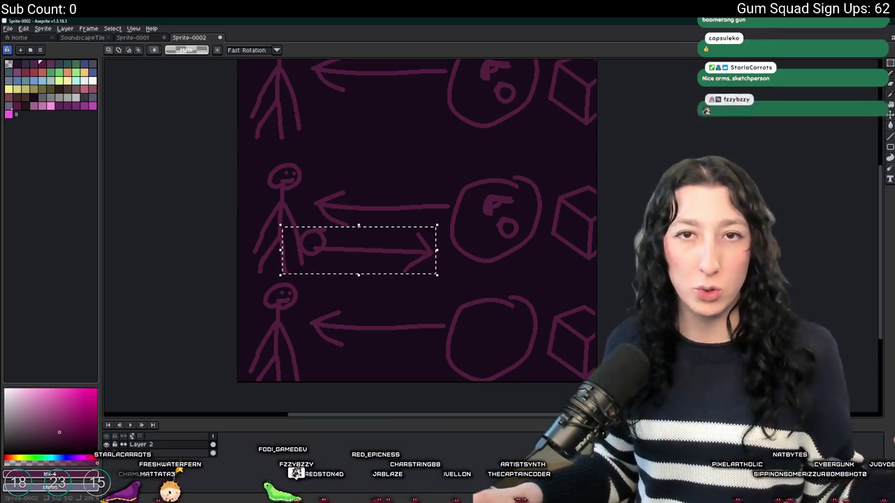
{"action": "key", "text": "ctrl+d"}
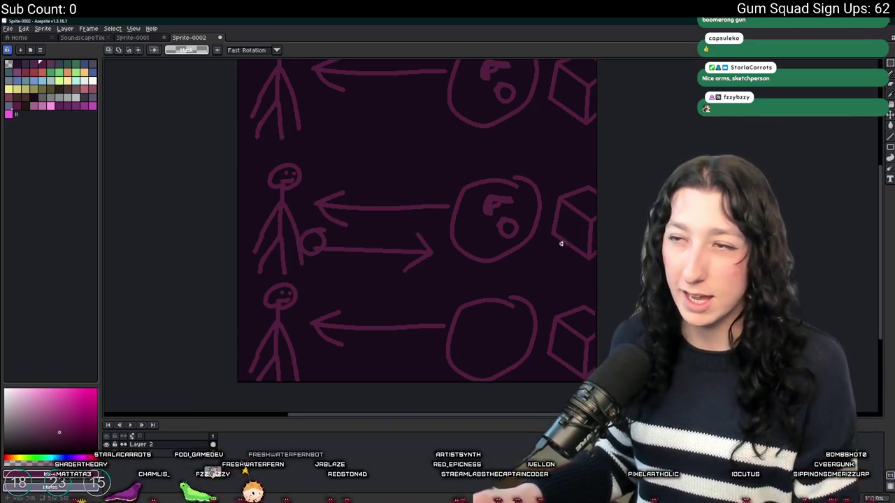
{"action": "scroll", "coordinate": [561, 244], "scroll_direction": "up", "scroll_amount": 1}
{"action": "scroll", "coordinate": [524, 119], "scroll_direction": "down", "scroll_amount": 3}
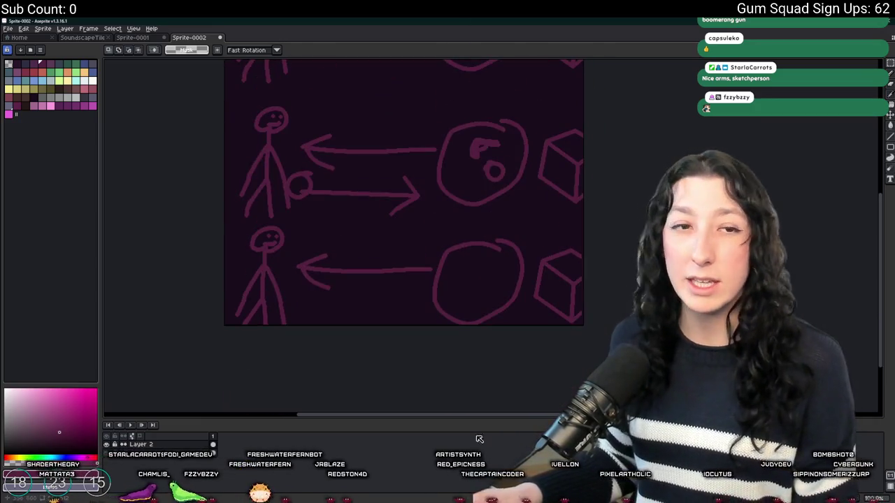
{"action": "mouse_move", "coordinate": [431, 221]}
{"action": "left_mouse_down"}
{"action": "mouse_move", "coordinate": [350, 180]}
{"action": "mouse_move", "coordinate": [237, 161]}
{"action": "left_mouse_up"}
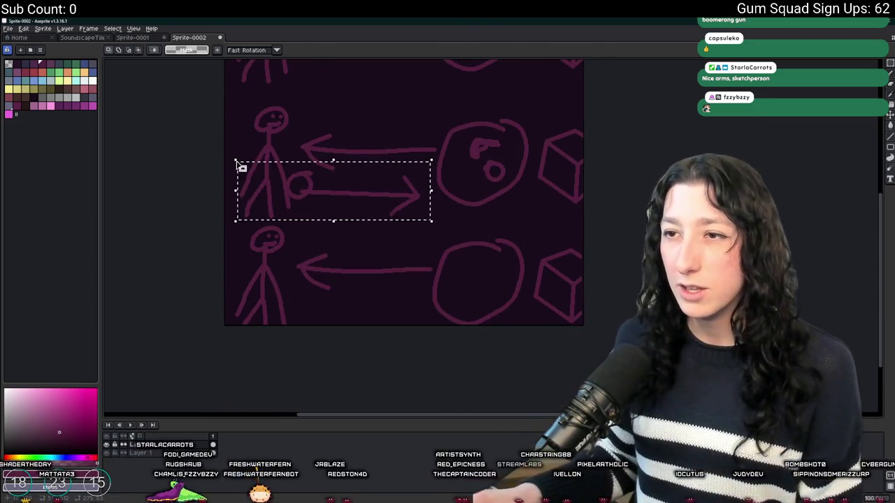
{"action": "mouse_move", "coordinate": [584, 202]}
{"action": "left_mouse_down"}
{"action": "mouse_move", "coordinate": [510, 199]}
{"action": "mouse_move", "coordinate": [435, 100]}
{"action": "left_mouse_up"}
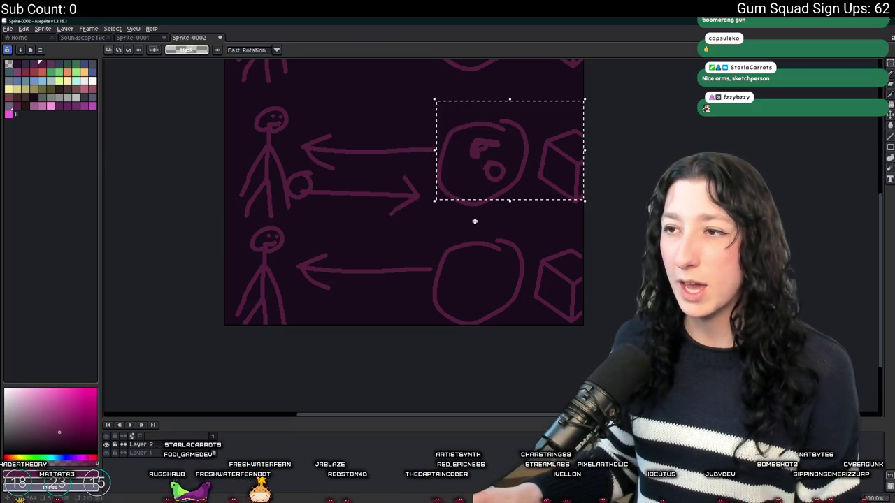
{"action": "left_click_drag", "start_coordinate": [434, 212], "coordinate": [246, 174]}
{"action": "left_click", "coordinate": [585, 200]}
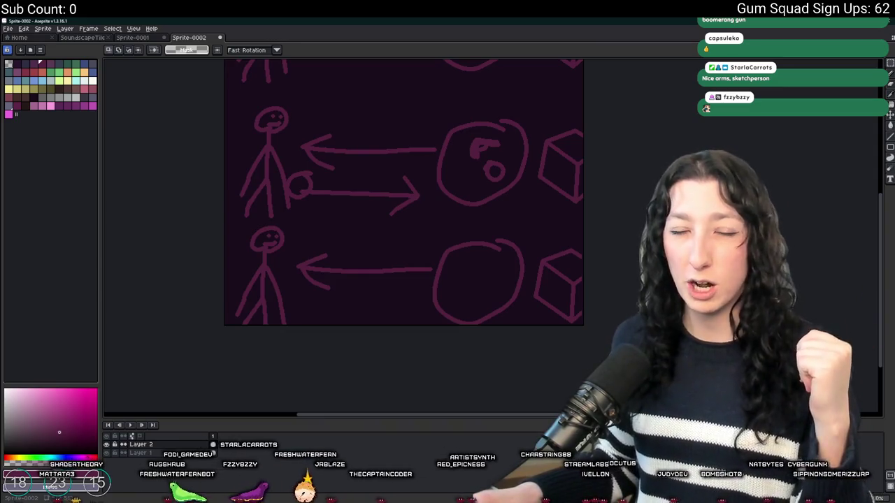
{"action": "left_click_drag", "start_coordinate": [462, 296], "coordinate": [479, 251]}
{"action": "left_click_drag", "start_coordinate": [603, 187], "coordinate": [436, 315]}
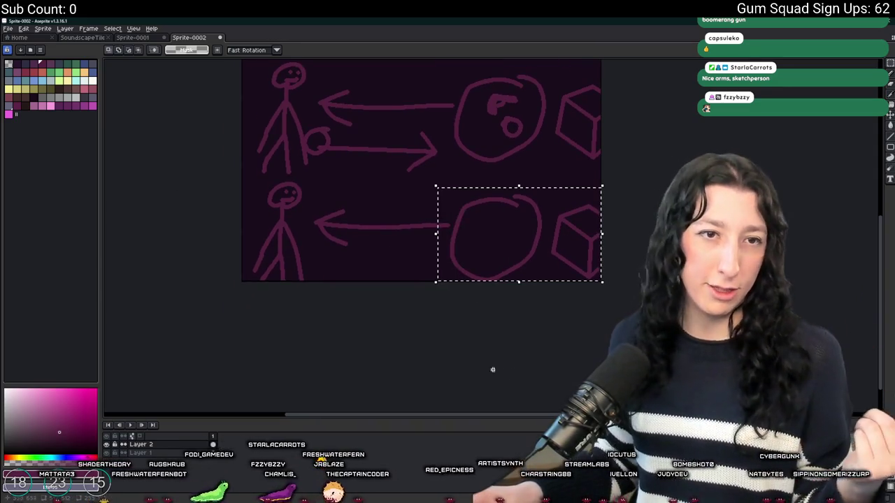
{"action": "left_click", "coordinate": [493, 369]}
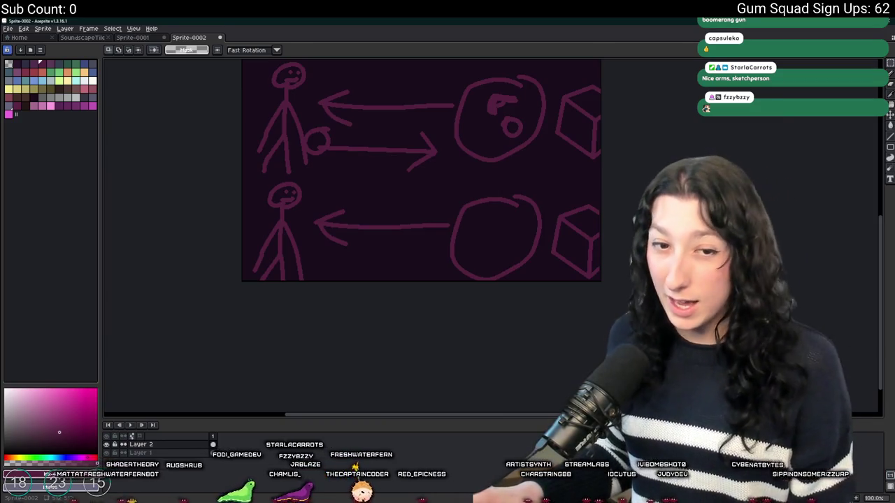
{"action": "mouse_move", "coordinate": [413, 175]}
{"action": "left_mouse_down"}
{"action": "mouse_move", "coordinate": [422, 222]}
{"action": "mouse_move", "coordinate": [278, 172]}
{"action": "left_mouse_up"}
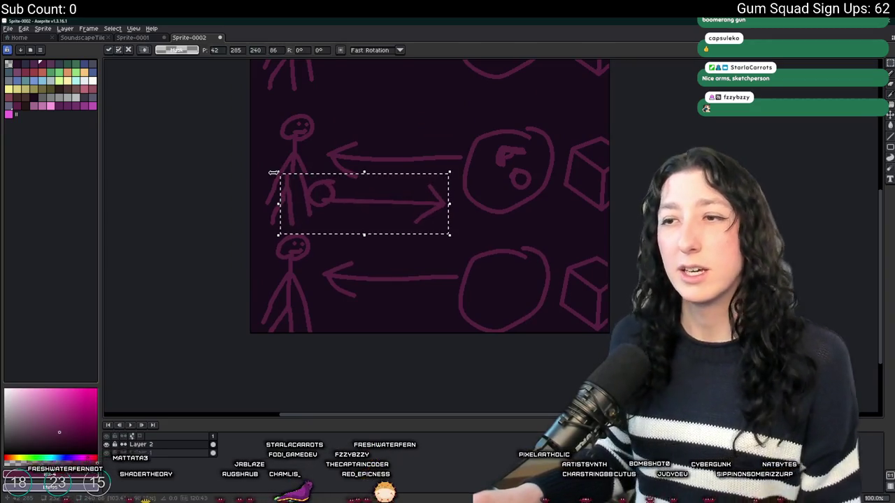
{"action": "left_click", "coordinate": [480, 214]}
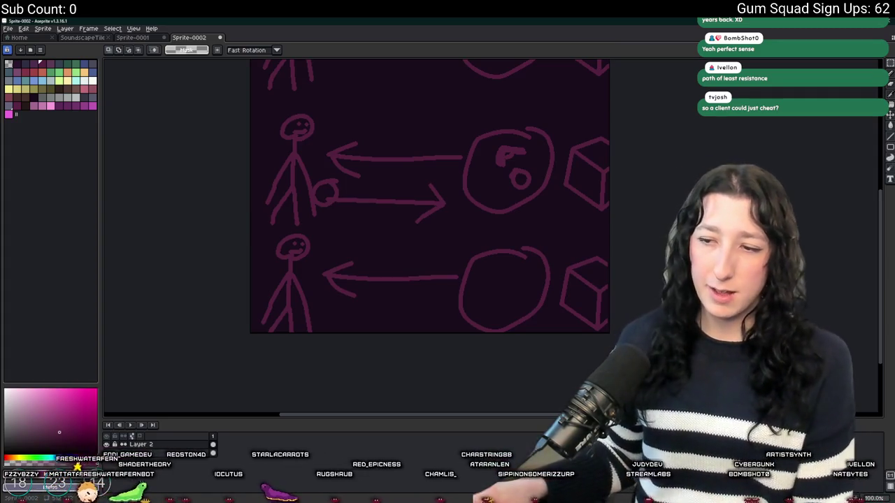
- Launch Steam from the Windows search
{"action": "key", "text": "super"}
{"action": "type", "text": "steam"}
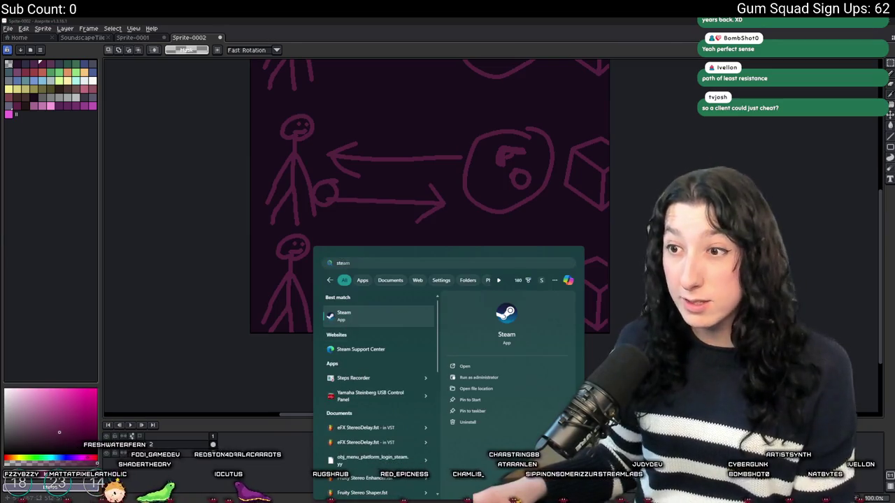
{"action": "left_click", "coordinate": [342, 319]}
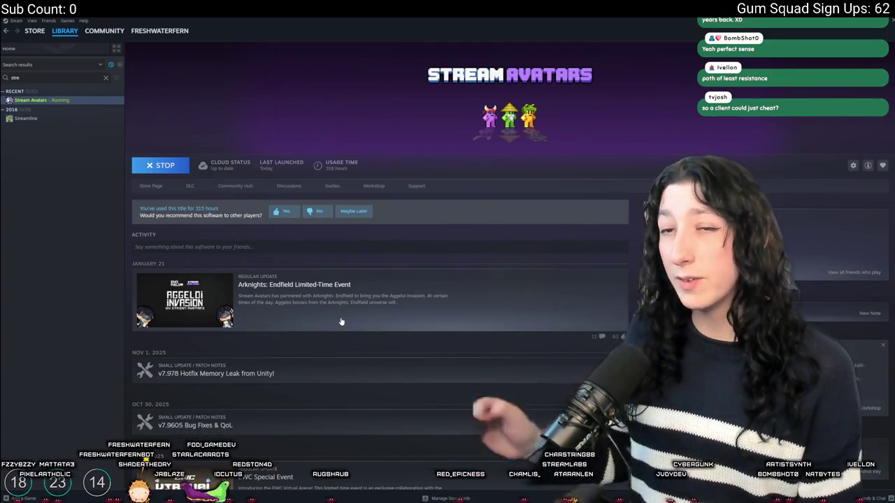
- Filter the Steam library to 'peak' and open PEAK's store page
{"action": "left_click", "coordinate": [107, 79]}
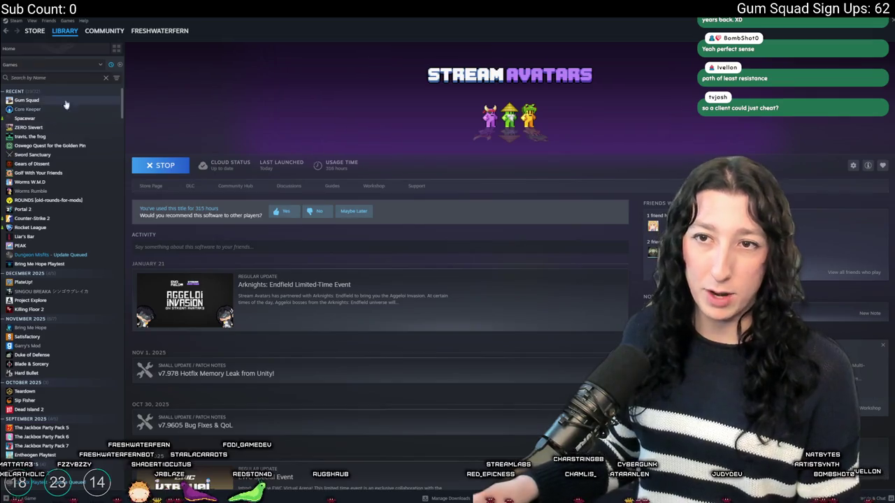
{"action": "type", "text": "peak"}
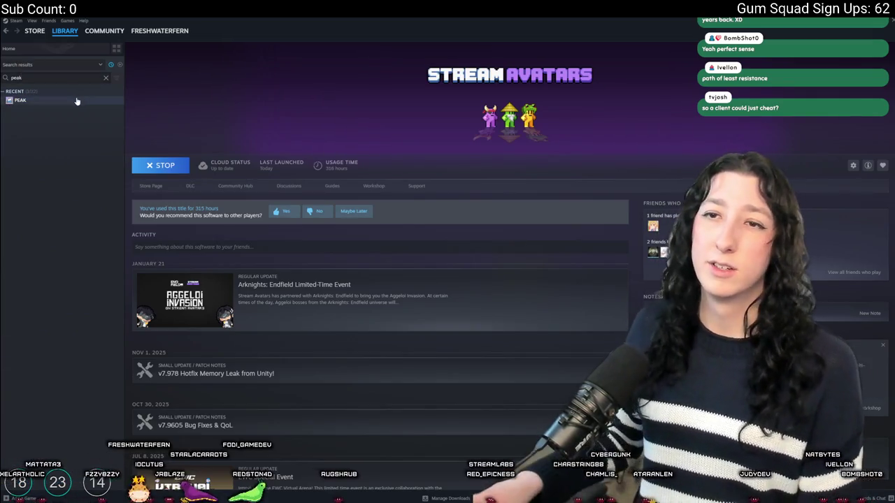
{"action": "left_click", "coordinate": [26, 100]}
{"action": "left_click", "coordinate": [150, 186]}
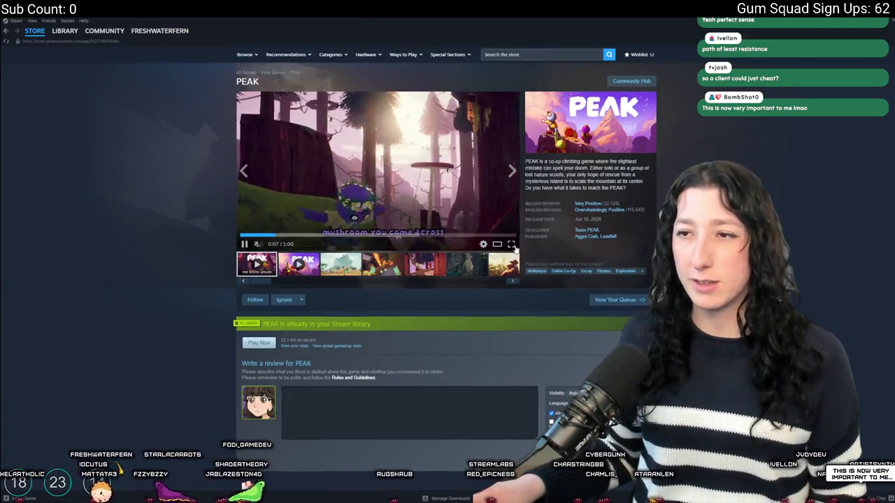
- Play the PEAK trailer fullscreen, then switch back to GameMaker's scr_networking script
{"action": "left_click", "coordinate": [511, 244]}
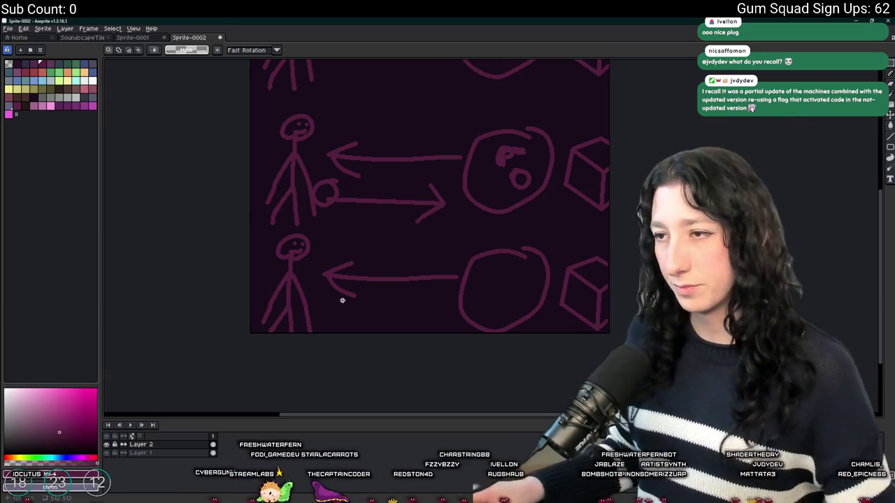
{"action": "scroll", "coordinate": [417, 230], "scroll_direction": "down", "scroll_amount": 1}
{"action": "scroll", "coordinate": [429, 216], "scroll_direction": "down", "scroll_amount": 1}
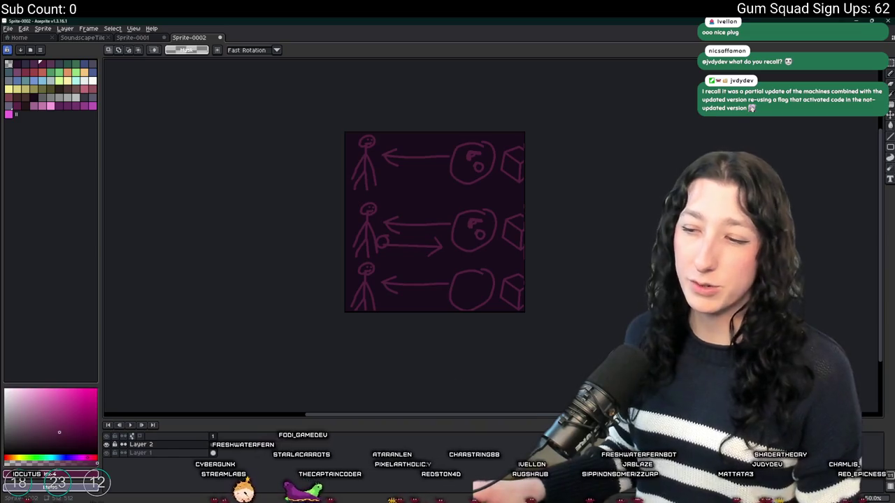
{"action": "key", "text": "alt+Tab"}
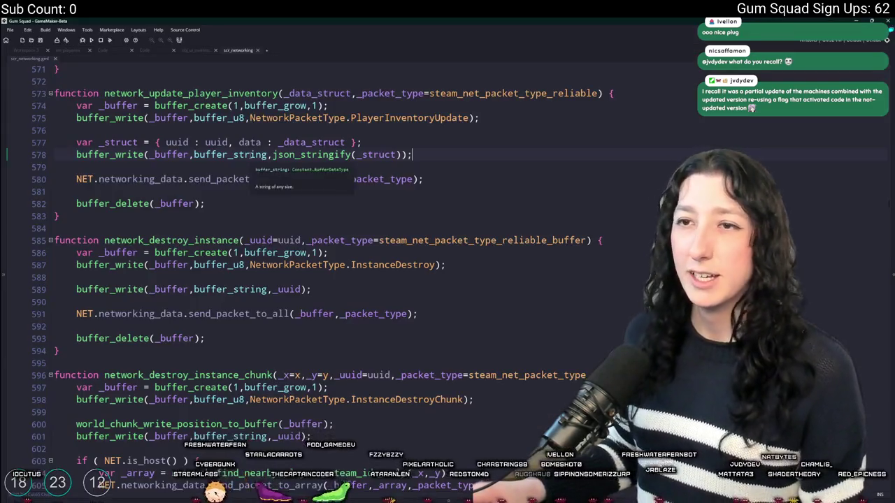
- Add 'network_received_inventory = false;' on line 50 below the spawn point in obj_player's Create code
{"action": "left_click", "coordinate": [41, 51]}
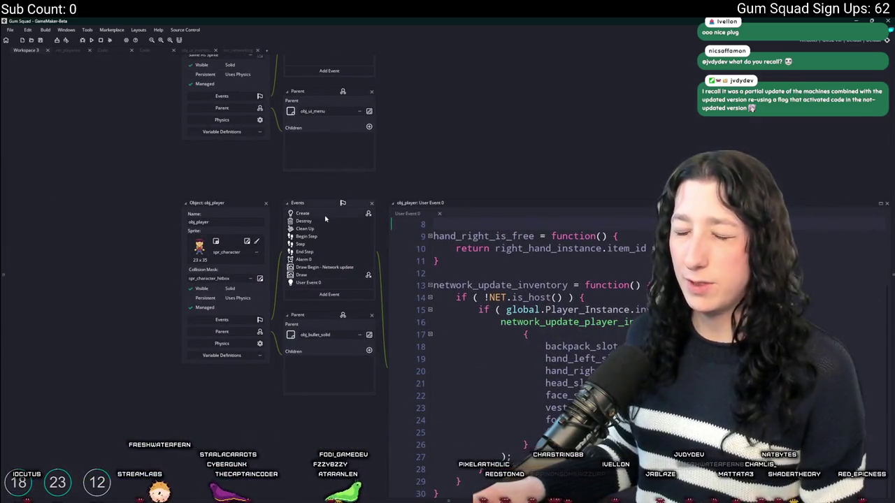
{"action": "double_click", "coordinate": [325, 219]}
{"action": "scroll", "coordinate": [14, 65], "scroll_direction": "up", "scroll_amount": 15}
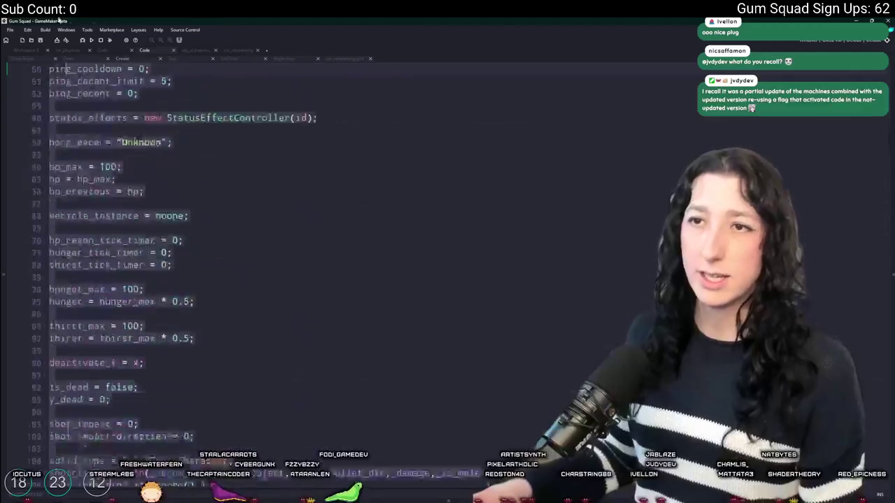
{"action": "scroll", "coordinate": [238, 256], "scroll_direction": "down", "scroll_amount": 10}
{"action": "left_click", "coordinate": [237, 256]}
{"action": "key", "text": "Return"}
{"action": "key", "text": "Return"}
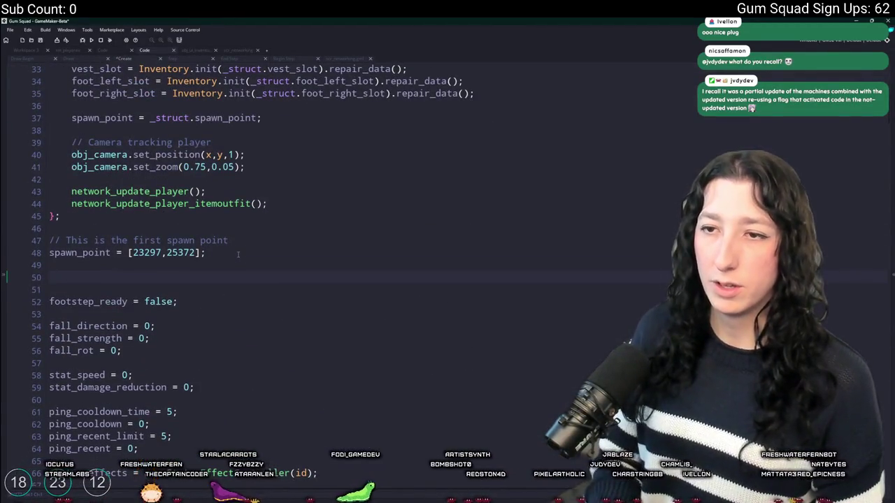
{"action": "type", "text": "network_received_invento"}
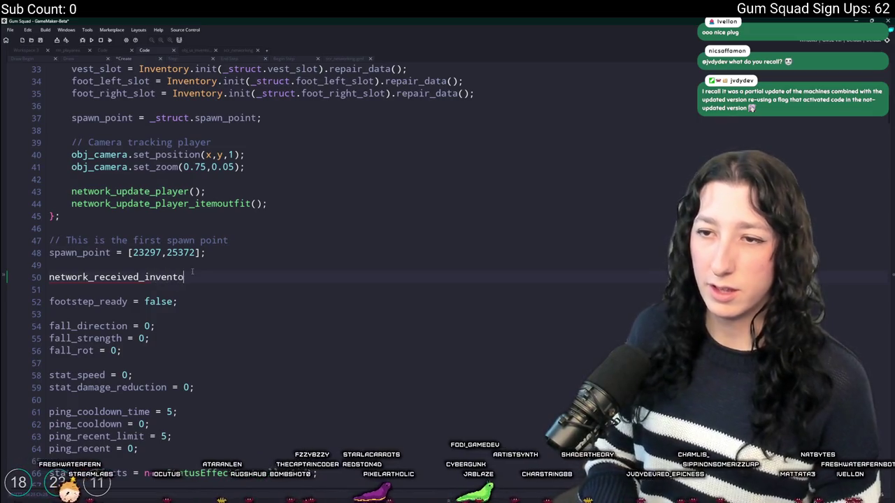
{"action": "key", "text": "BackSpace"}
{"action": "key", "text": "BackSpace"}
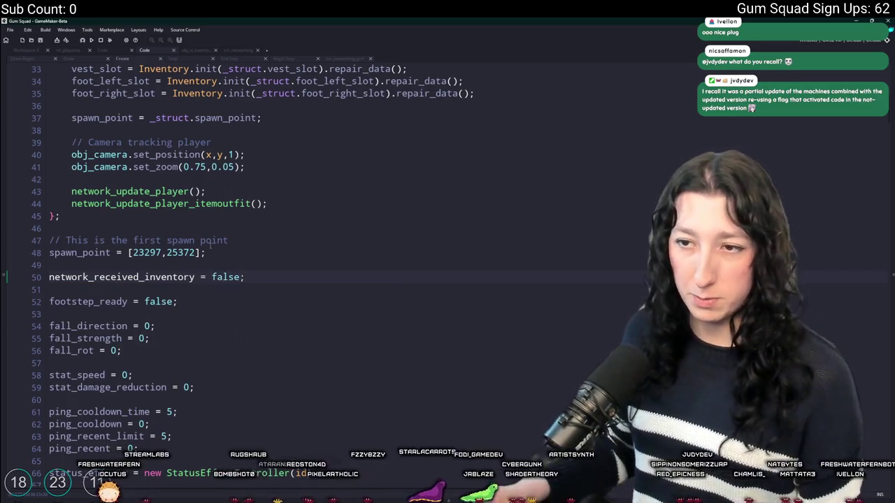
- Cross-check the new flag against scr_networking and obj_ui_inventory code, then view the ToDo list
{"action": "left_click", "coordinate": [44, 282]}
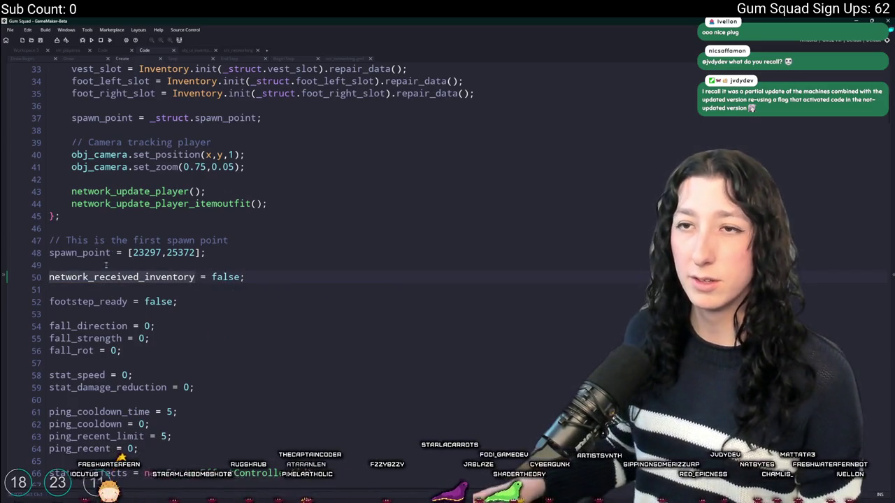
{"action": "key", "text": "ctrl+shift+Right"}
{"action": "key", "text": "ctrl+Tab"}
{"action": "left_click", "coordinate": [227, 148]}
{"action": "left_click", "coordinate": [201, 51]}
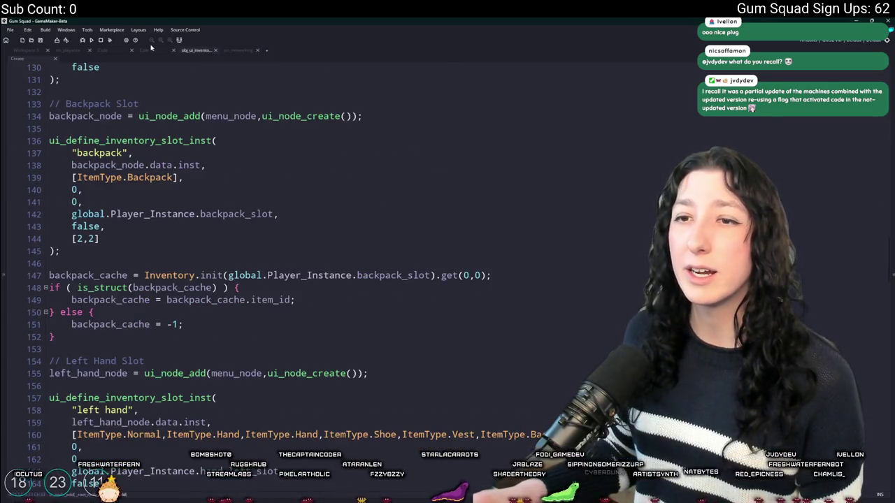
{"action": "left_click", "coordinate": [143, 52]}
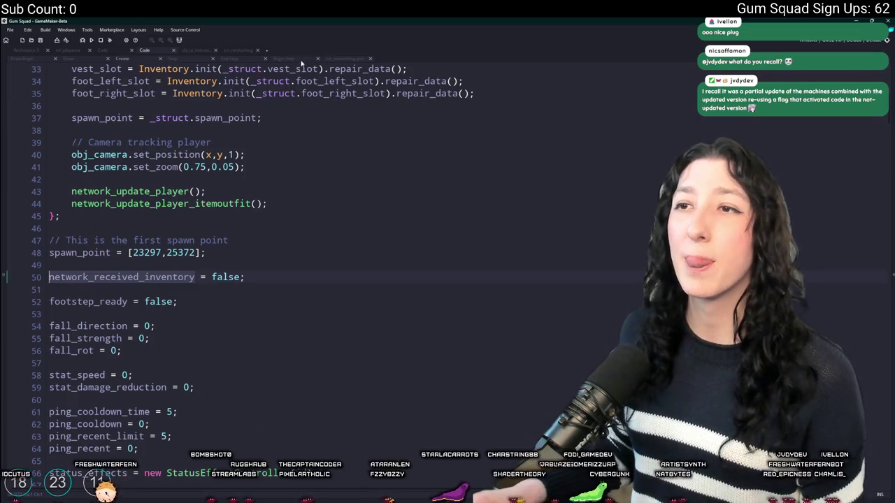
{"action": "left_click", "coordinate": [106, 52]}
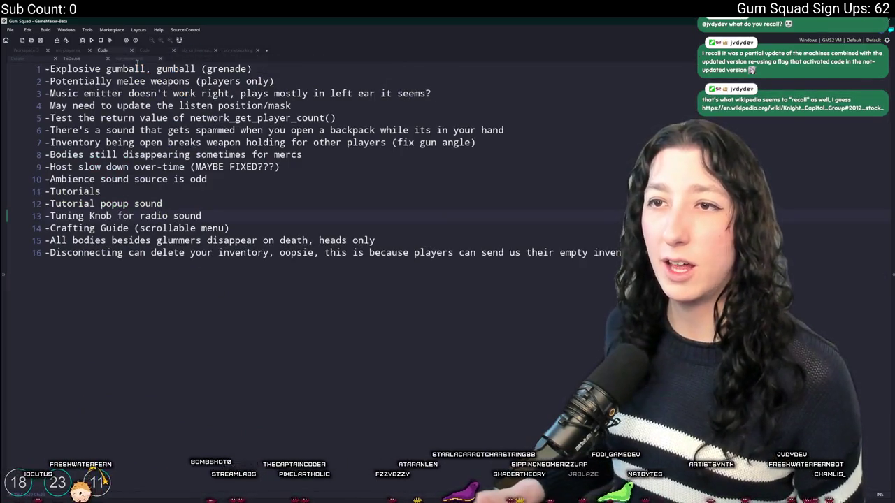
- Prefix the if on line 15 of obj_player User Event 0 with 'network_received_inventory &&'
{"action": "left_click", "coordinate": [26, 50]}
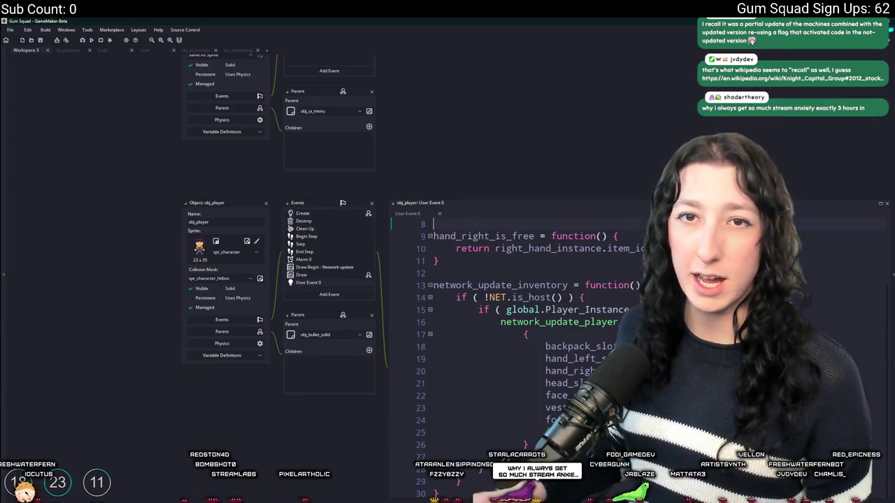
{"action": "left_click_drag", "start_coordinate": [879, 200], "coordinate": [655, 143]}
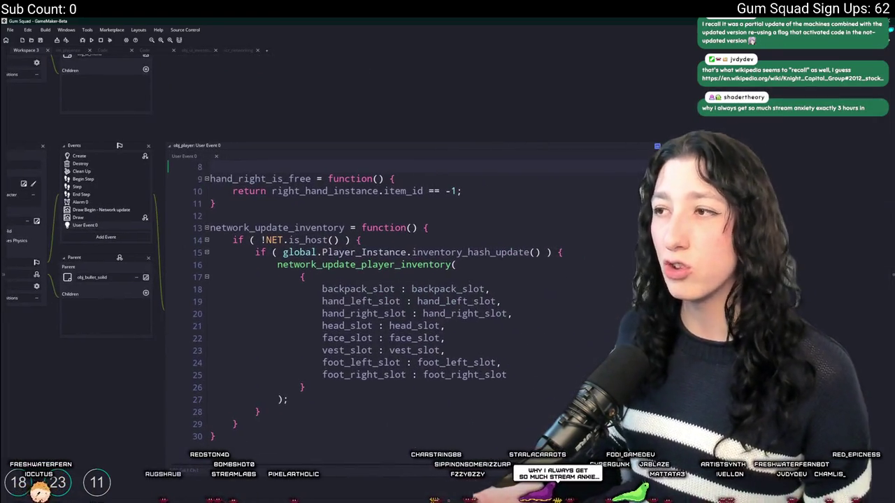
{"action": "double_click", "coordinate": [655, 144]}
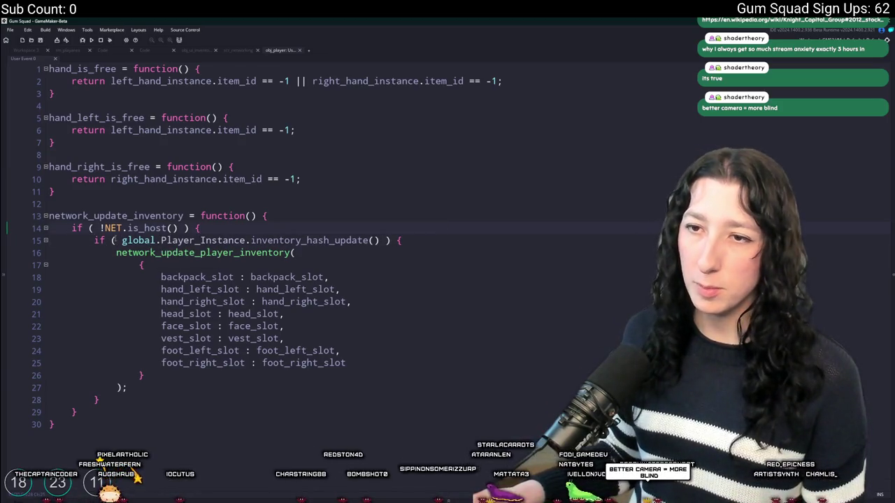
{"action": "type", "text": "network_received_inventory &&"}
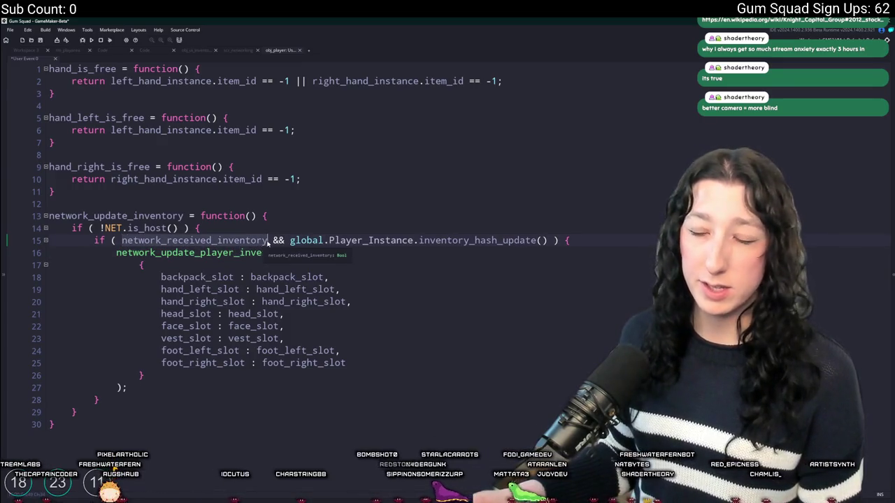
- Review lines 13-17, then search the project for network_update_player_inventory
{"action": "left_click", "coordinate": [547, 239]}
{"action": "left_click", "coordinate": [520, 264]}
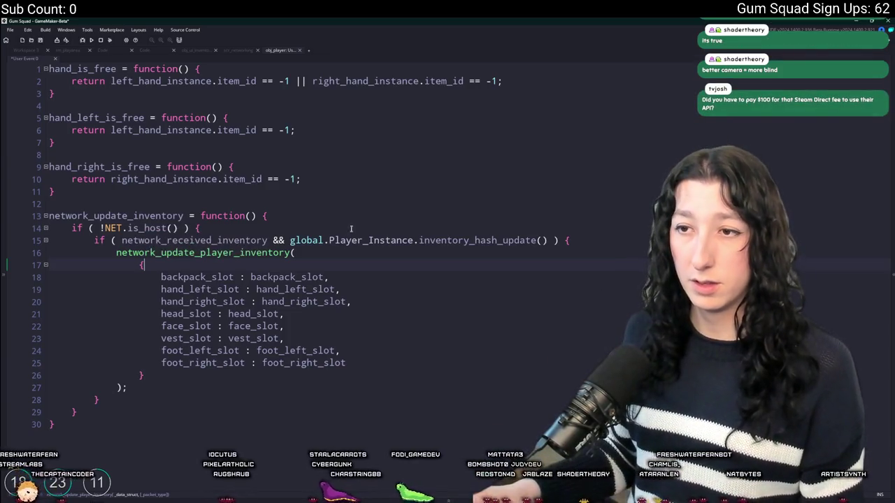
{"action": "left_click", "coordinate": [367, 213]}
{"action": "double_click", "coordinate": [203, 240]}
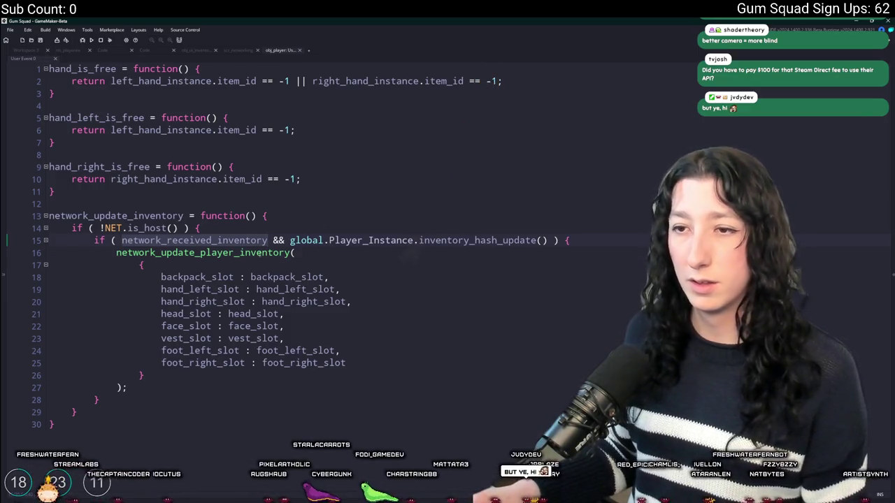
{"action": "left_click", "coordinate": [256, 253]}
{"action": "key", "text": "ctrl+shift+f"}
{"action": "key", "text": "Return"}
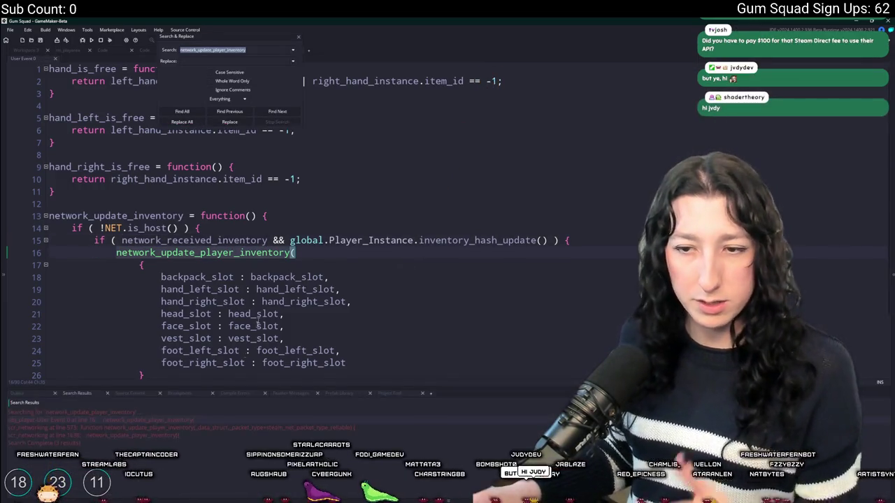
- Jump to the WorldSync handler's network_update_player_inventory call in scr_networking, then return to Workspace 3
{"action": "double_click", "coordinate": [184, 435]}
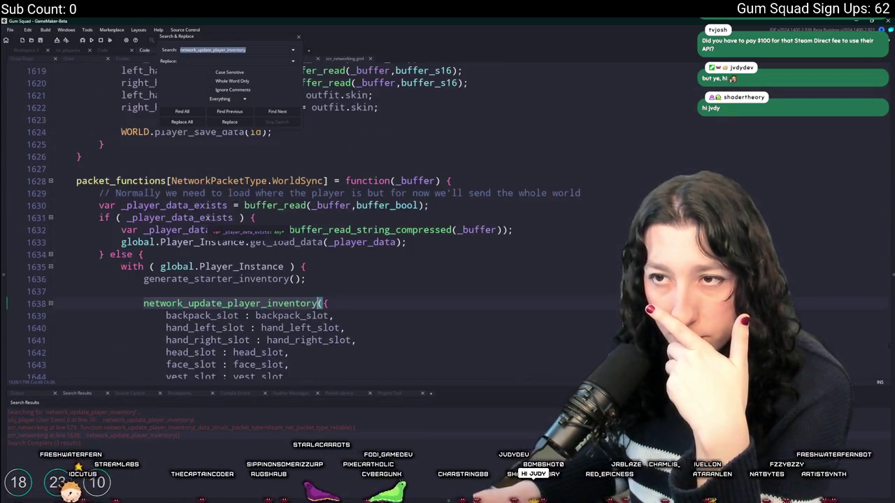
{"action": "left_click", "coordinate": [297, 35]}
{"action": "scroll", "coordinate": [422, 261], "scroll_direction": "up", "scroll_amount": 1}
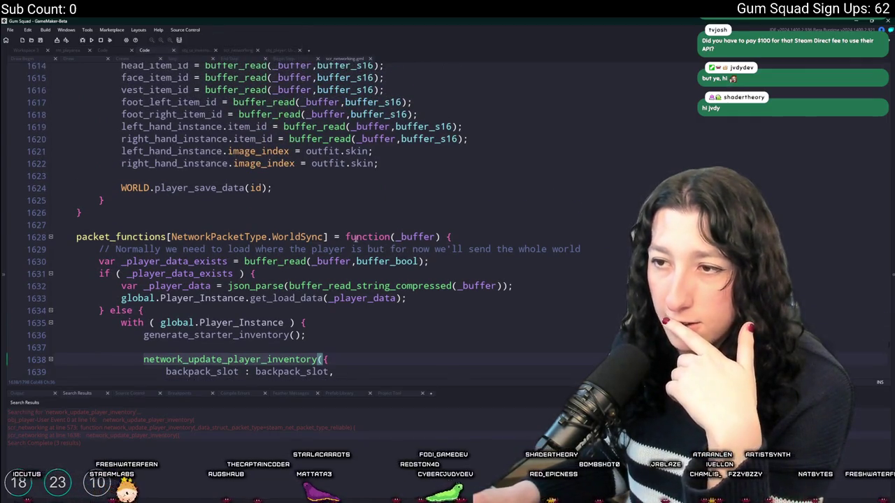
{"action": "left_click", "coordinate": [345, 249]}
{"action": "left_click", "coordinate": [26, 50]}
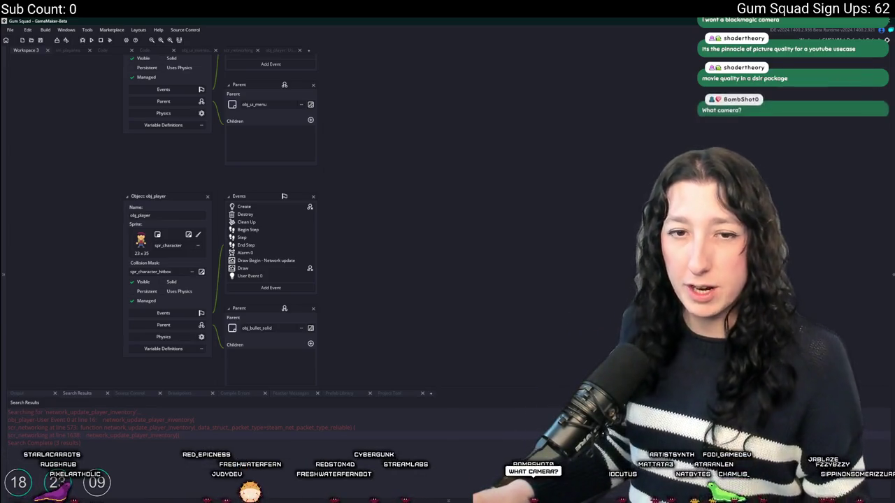
- Open obj_player's Create code, check where network_received_inventory is initialised, scroll through, then start an asset search
{"action": "scroll", "coordinate": [254, 175], "scroll_direction": "up", "scroll_amount": 1}
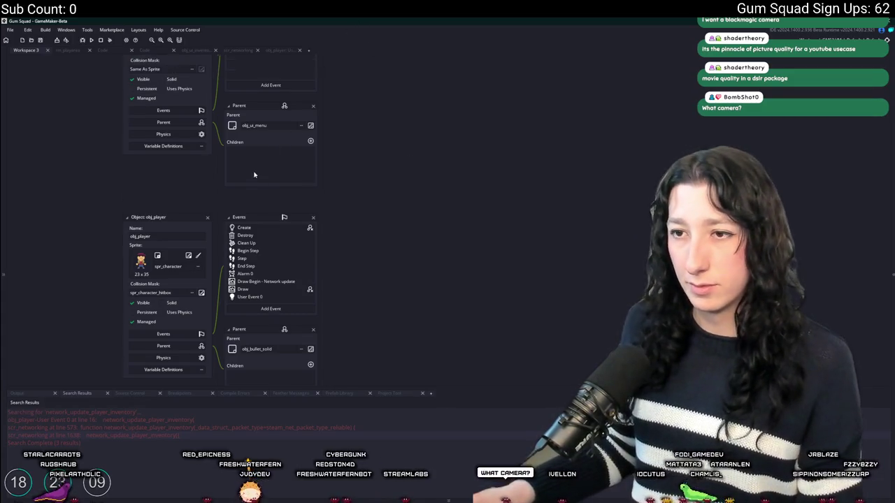
{"action": "double_click", "coordinate": [244, 227]}
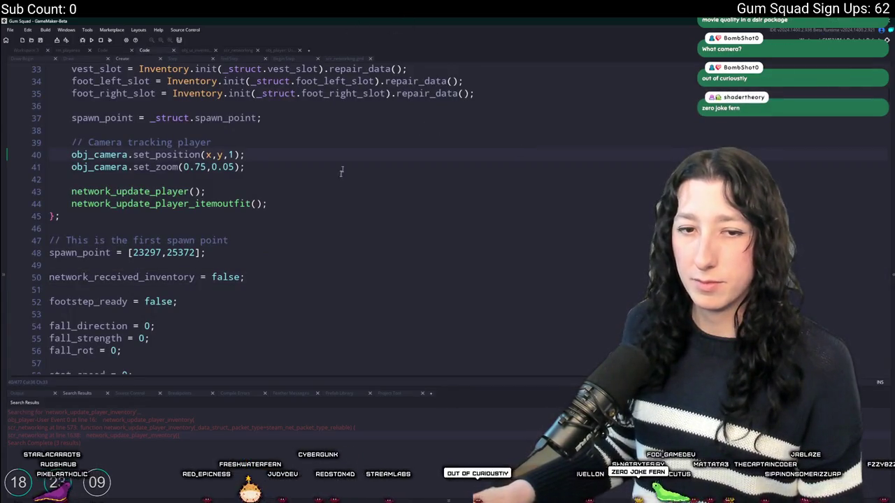
{"action": "scroll", "coordinate": [408, 210], "scroll_direction": "down", "scroll_amount": 5}
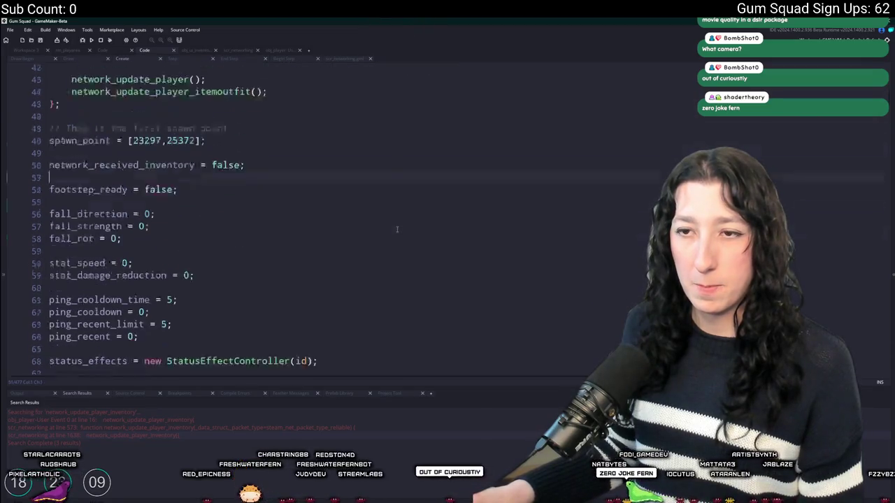
{"action": "left_click", "coordinate": [389, 135]}
{"action": "scroll", "coordinate": [383, 207], "scroll_direction": "down", "scroll_amount": 7}
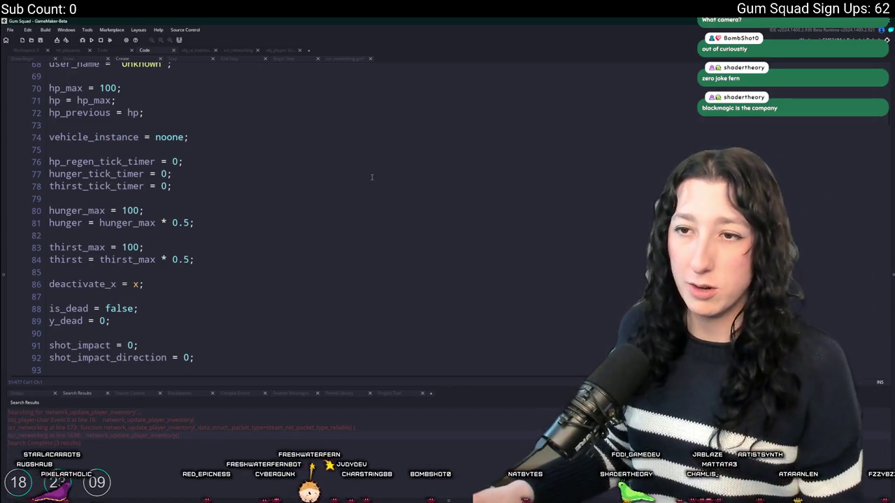
{"action": "scroll", "coordinate": [275, 278], "scroll_direction": "down", "scroll_amount": 11}
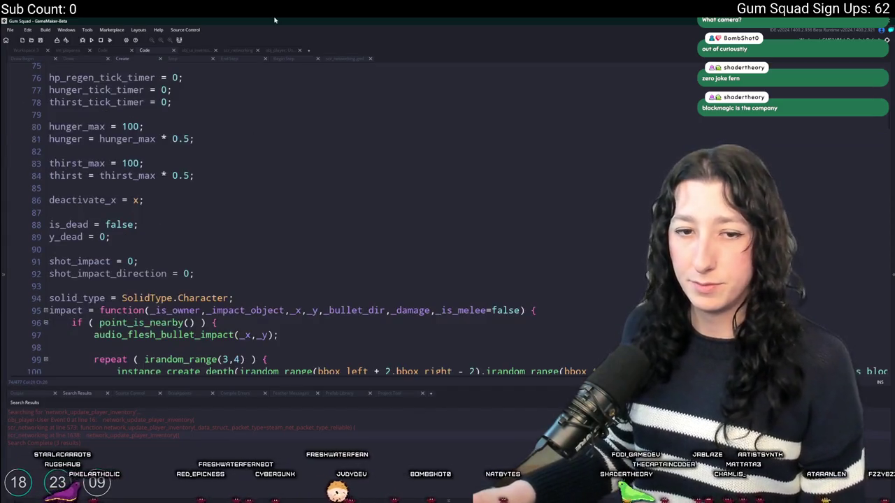
{"action": "scroll", "coordinate": [275, 278], "scroll_direction": "down", "scroll_amount": 5}
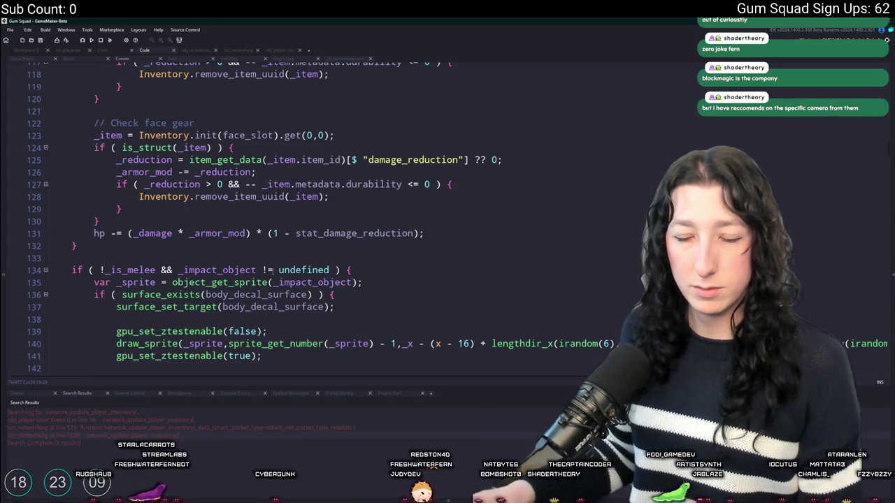
{"action": "scroll", "coordinate": [288, 273], "scroll_direction": "down", "scroll_amount": 9}
{"action": "scroll", "coordinate": [289, 270], "scroll_direction": "down", "scroll_amount": 15}
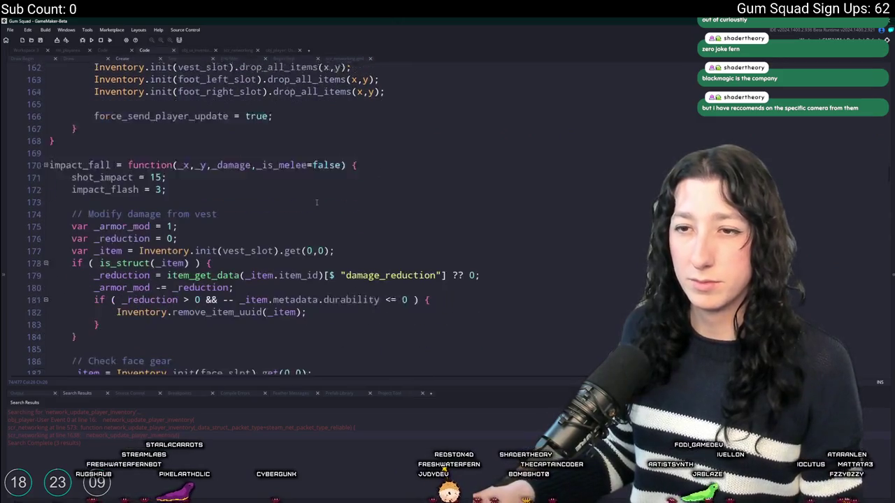
{"action": "scroll", "coordinate": [314, 210], "scroll_direction": "down", "scroll_amount": 11}
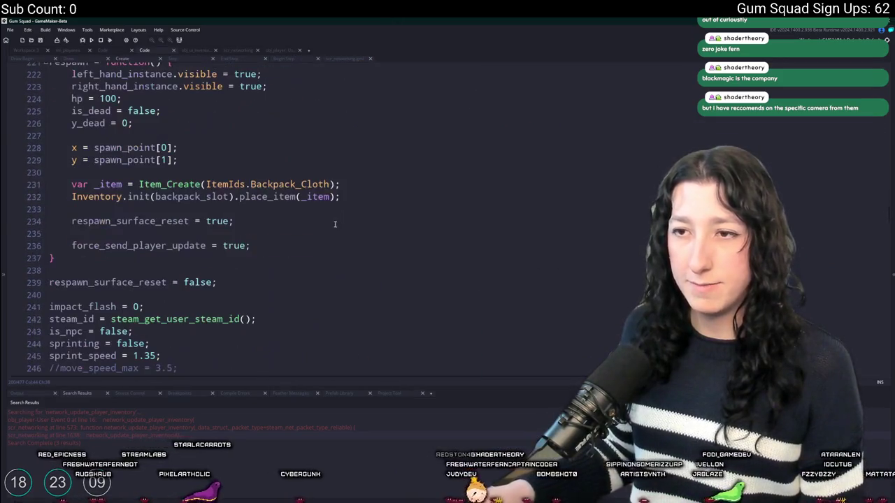
{"action": "scroll", "coordinate": [328, 213], "scroll_direction": "down", "scroll_amount": 3}
{"action": "scroll", "coordinate": [328, 213], "scroll_direction": "down", "scroll_amount": 3}
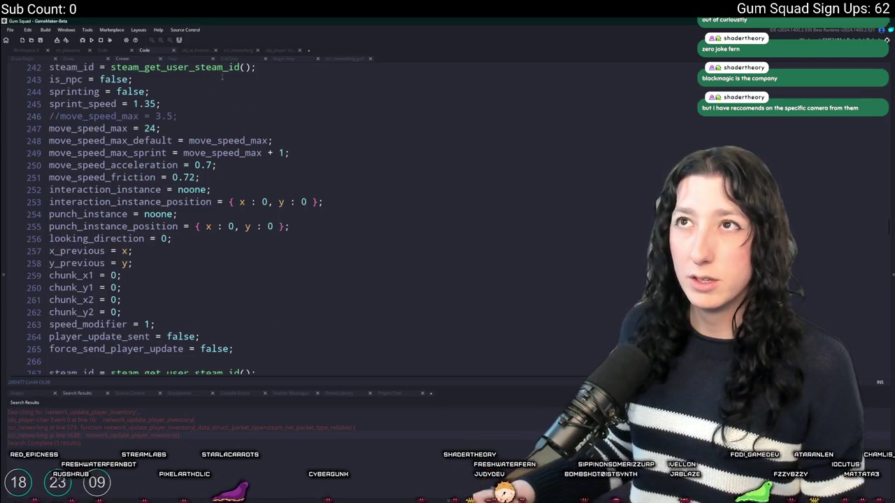
{"action": "key", "text": "ctrl+t"}
- Open scr_networking and search for 'player' to reach the NetworkPacketType enum and PlayerCreate handler
{"action": "type", "text": "scr_net"}
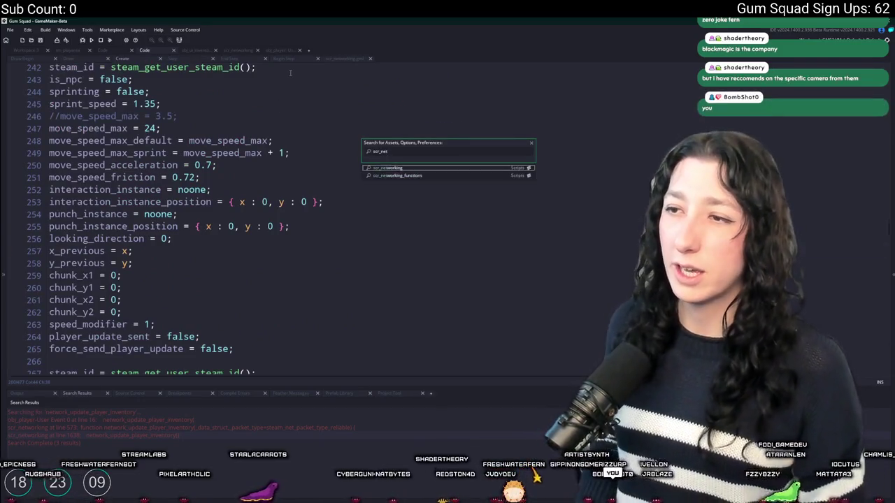
{"action": "key", "text": "Return"}
{"action": "scroll", "coordinate": [272, 281], "scroll_direction": "up", "scroll_amount": 7}
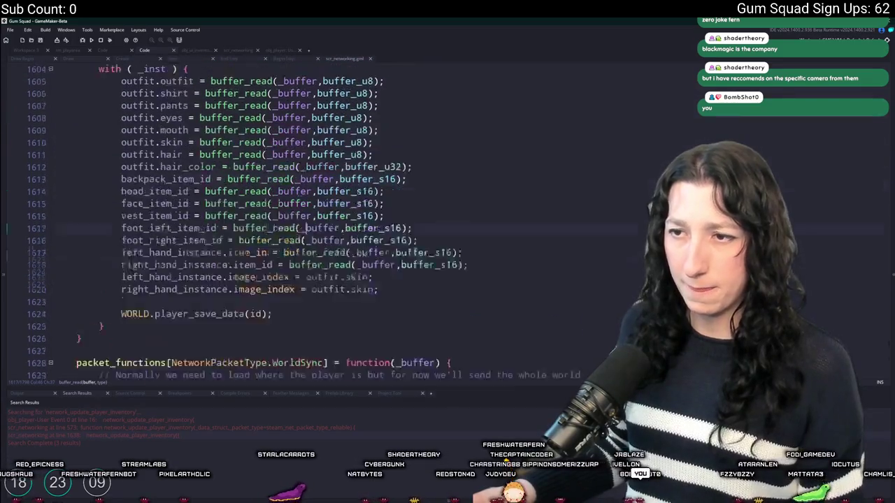
{"action": "scroll", "coordinate": [271, 281], "scroll_direction": "down", "scroll_amount": 6}
{"action": "double_click", "coordinate": [328, 291]}
{"action": "key", "text": "ctrl+f"}
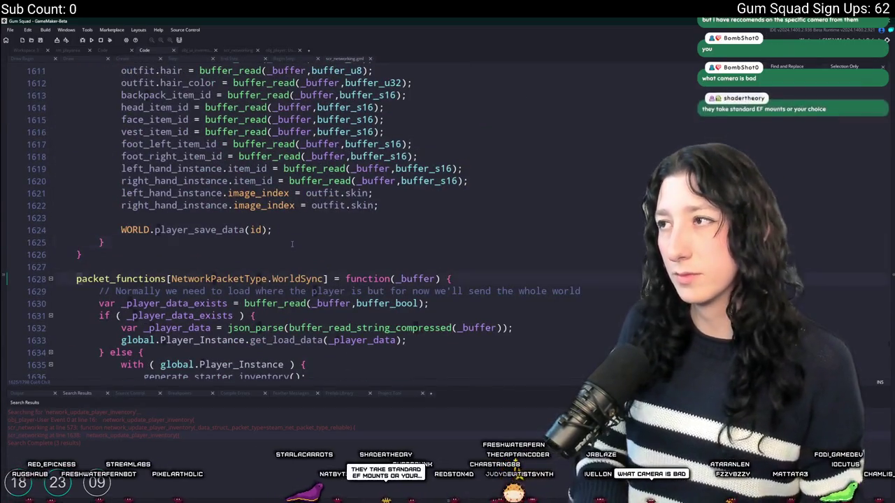
{"action": "key", "text": "Return"}
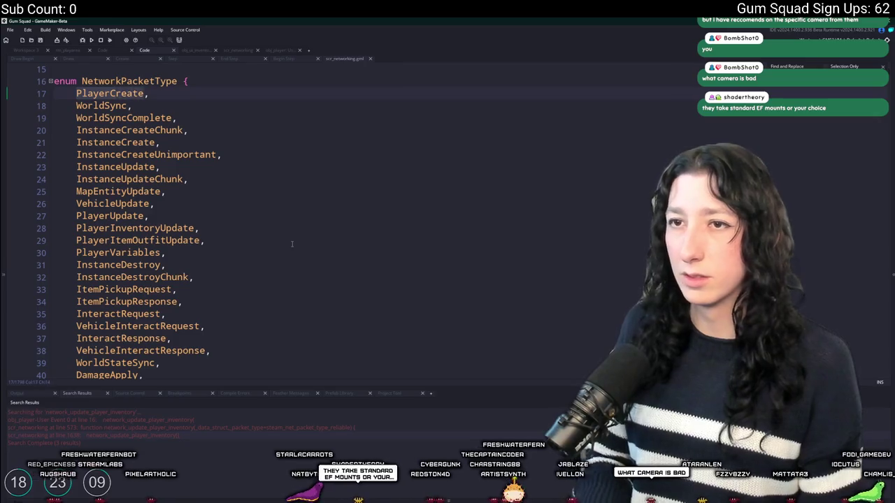
{"action": "key", "text": "Return"}
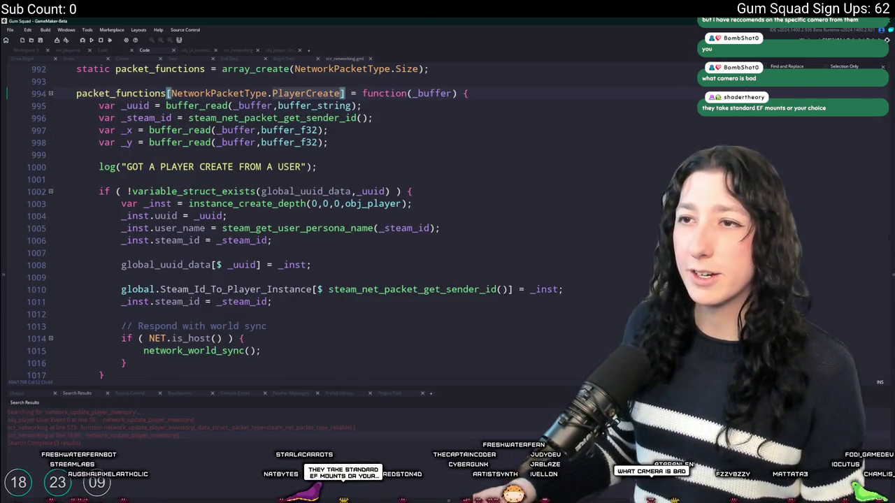
{"action": "left_click", "coordinate": [338, 170]}
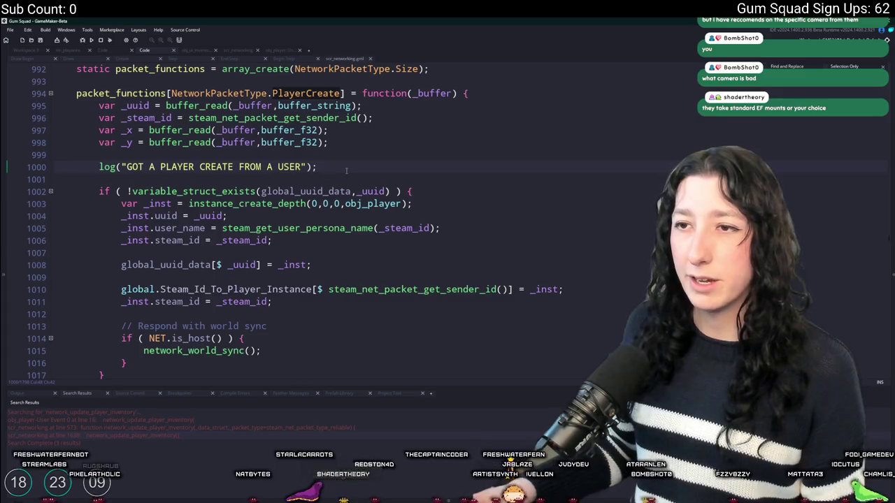
{"action": "scroll", "coordinate": [346, 170], "scroll_direction": "down", "scroll_amount": 2}
{"action": "scroll", "coordinate": [288, 127], "scroll_direction": "up", "scroll_amount": 1}
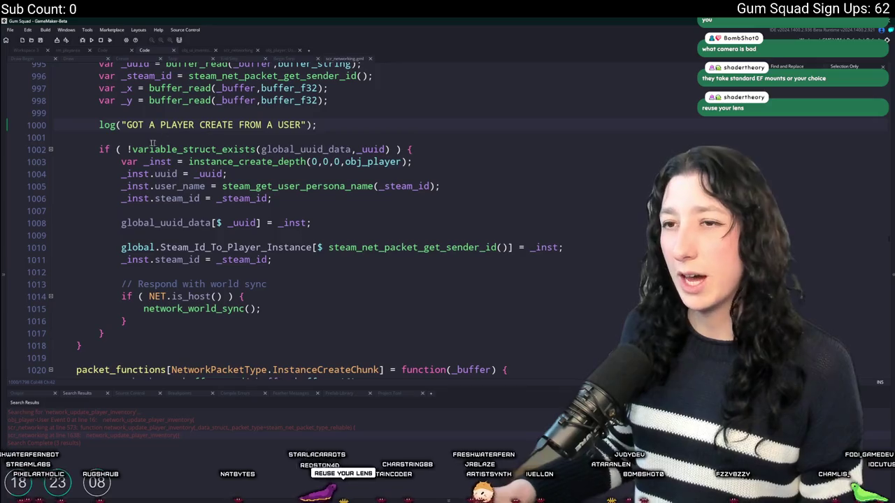
{"action": "scroll", "coordinate": [152, 142], "scroll_direction": "up", "scroll_amount": 2}
{"action": "scroll", "coordinate": [152, 142], "scroll_direction": "down", "scroll_amount": 2}
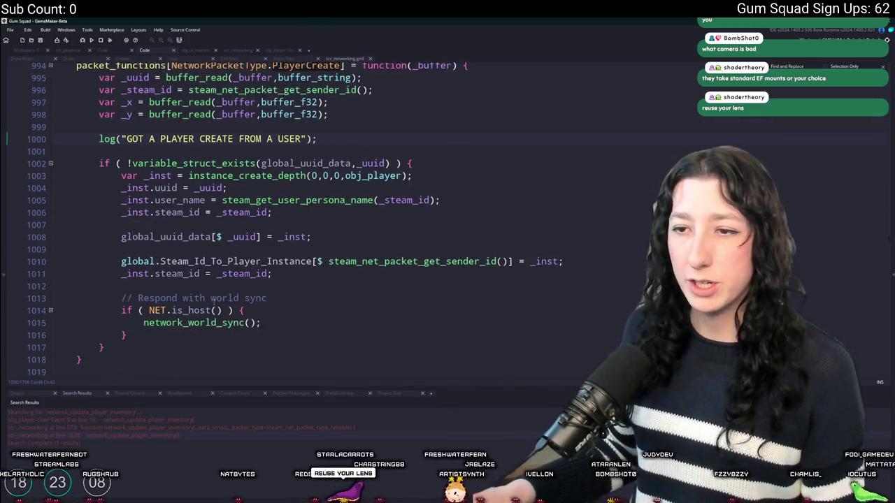
{"action": "scroll", "coordinate": [191, 311], "scroll_direction": "down", "scroll_amount": 1}
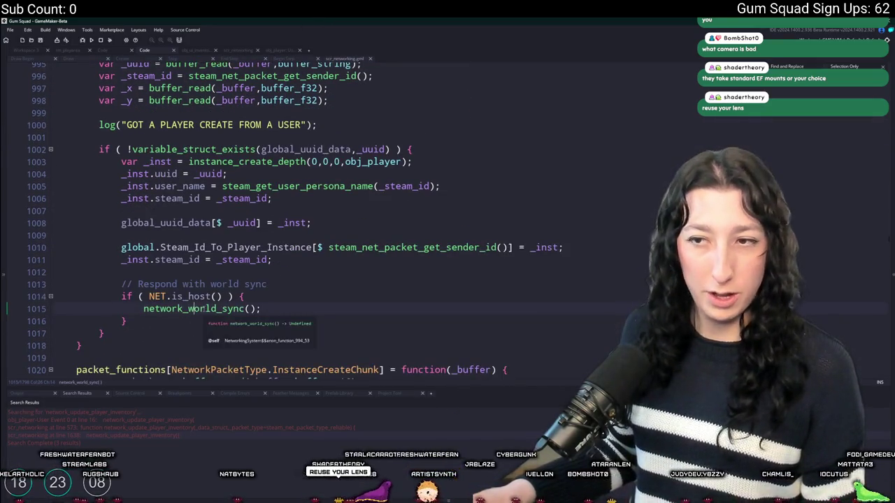
- Go to network_world_sync's definition, then on to the WorldSync packet handler
{"action": "middle_click", "coordinate": [188, 309]}
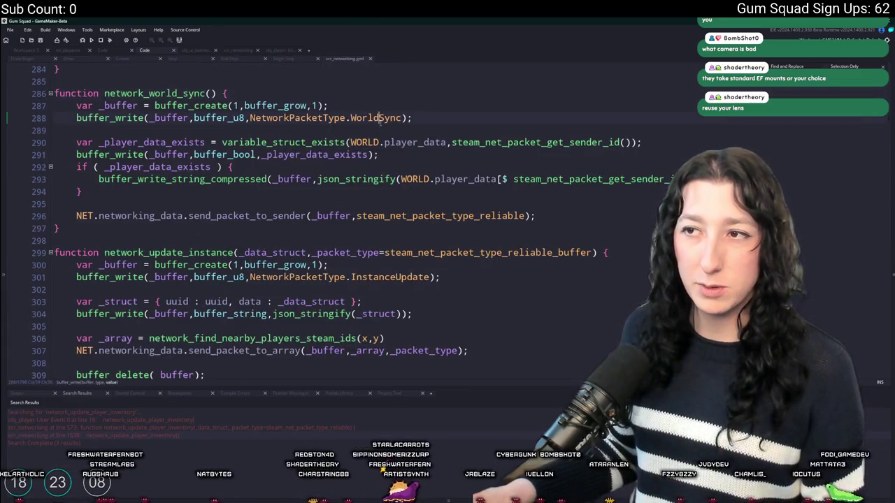
{"action": "left_click", "coordinate": [402, 118]}
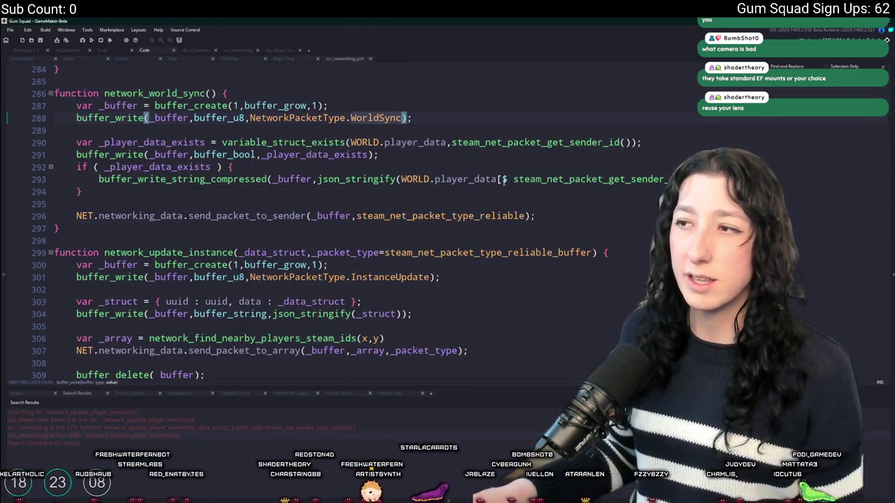
{"action": "key", "text": "Up"}
{"action": "middle_click", "coordinate": [365, 115]}
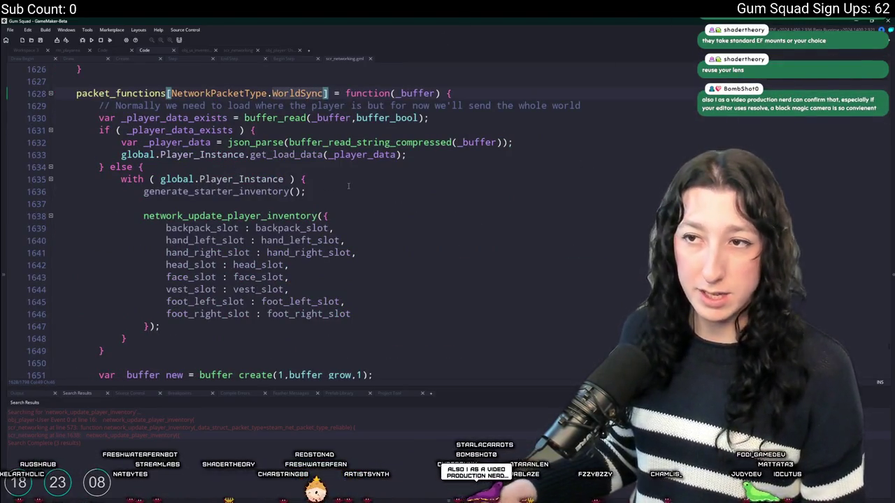
- Find the line after the else block's generate_starter_inventory call, undoing a half-written line
{"action": "left_click", "coordinate": [359, 179]}
{"action": "left_click_drag", "start_coordinate": [361, 194], "coordinate": [147, 201]}
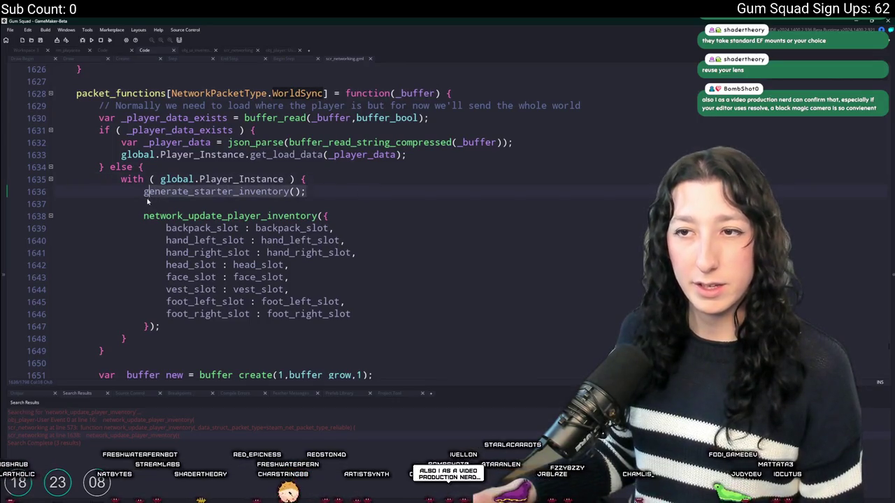
{"action": "left_click", "coordinate": [230, 327]}
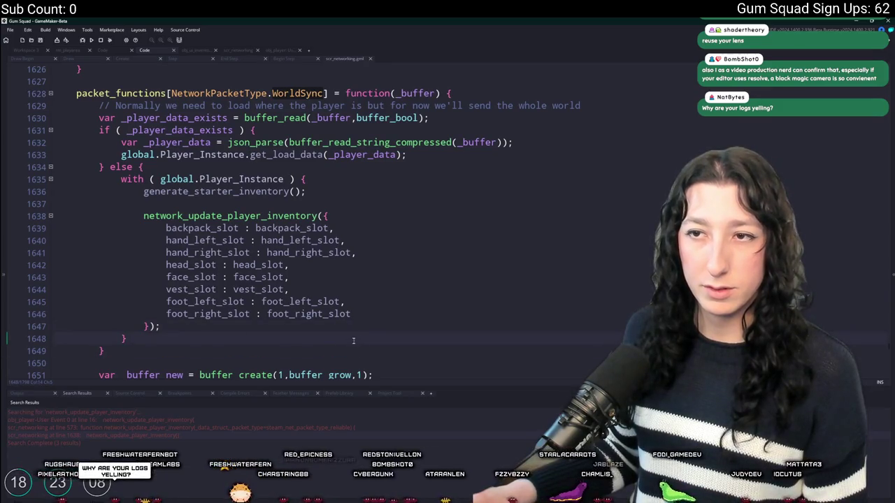
{"action": "key", "text": "Return"}
{"action": "key", "text": "Return"}
{"action": "type", "text": "network_received_inventory"}
{"action": "scroll", "coordinate": [335, 346], "scroll_direction": "down", "scroll_amount": 3}
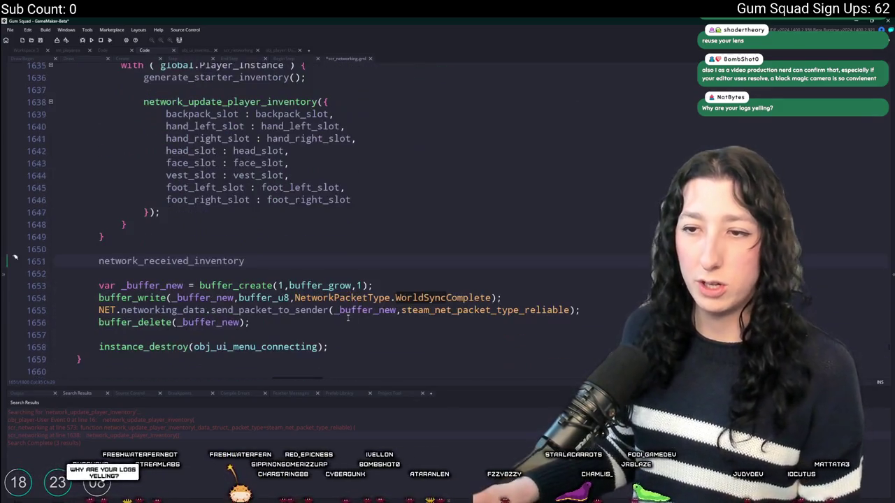
{"action": "key", "text": "ctrl+z"}
{"action": "key", "text": "ctrl+z"}
{"action": "key", "text": "ctrl+z"}
{"action": "scroll", "coordinate": [157, 259], "scroll_direction": "up", "scroll_amount": 2}
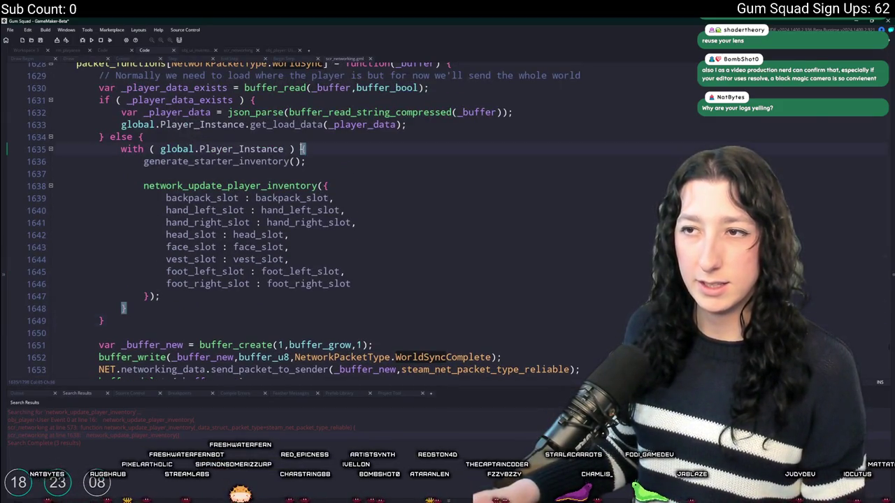
{"action": "scroll", "coordinate": [137, 319], "scroll_direction": "down", "scroll_amount": 1}
- Add a with ( global.Player_Instance ) { } block after the else block
{"action": "key", "text": "Return"}
{"action": "key", "text": "Return"}
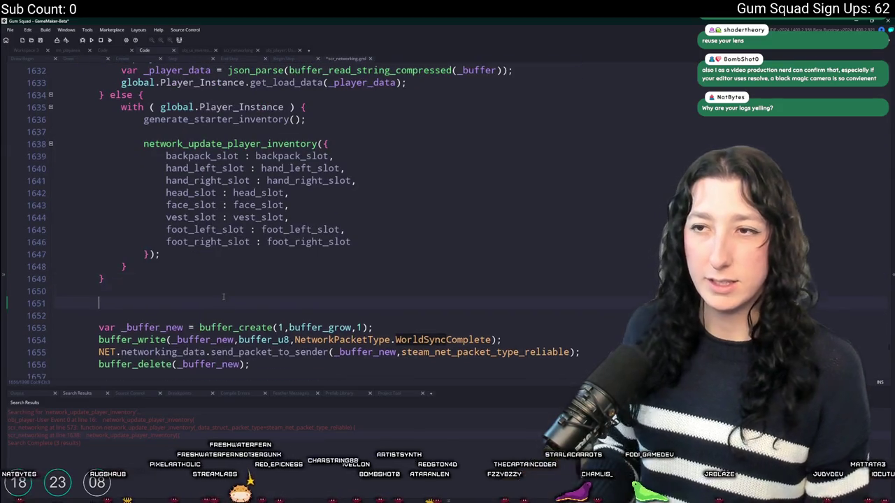
{"action": "type", "text": "with ( global.P"}
{"action": "key", "text": "Tab"}
{"action": "type", "text": ") {"}
{"action": "key", "text": "Return"}
{"action": "type", "text": "}"}
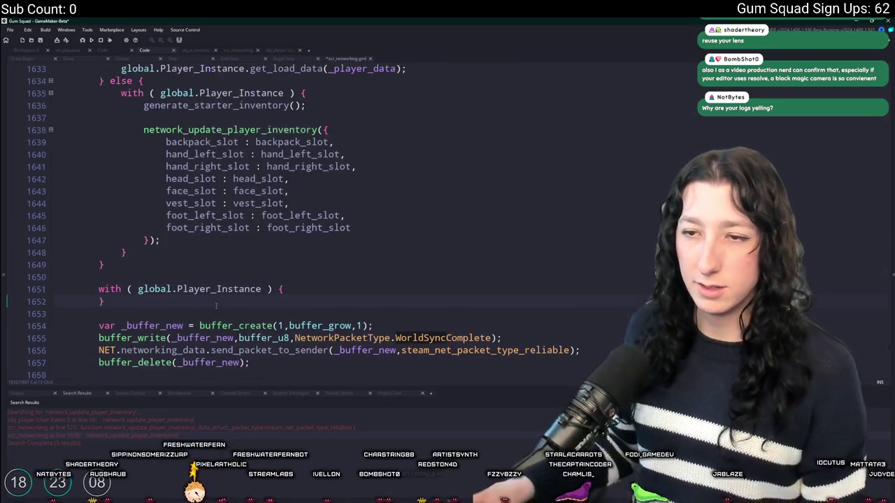
- Write network_received_inventory = true; inside the with block
{"action": "scroll", "coordinate": [216, 306], "scroll_direction": "down", "scroll_amount": 2}
{"action": "left_click", "coordinate": [283, 233]}
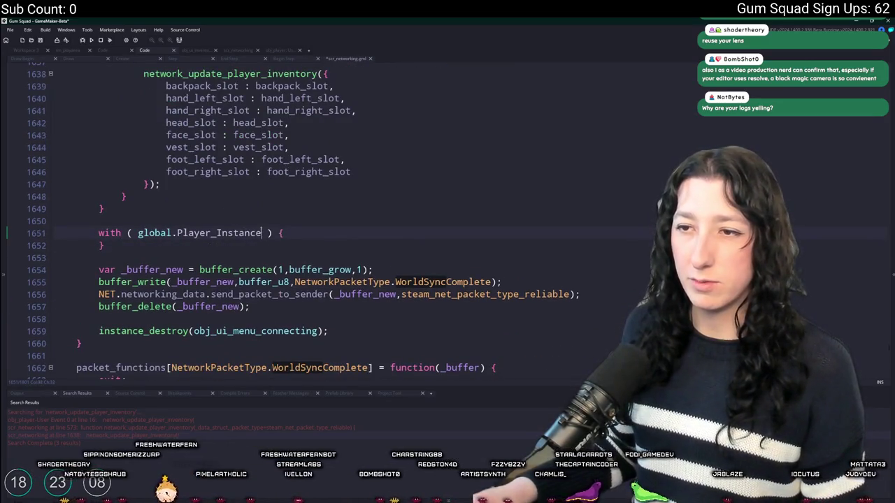
{"action": "left_click", "coordinate": [306, 230]}
{"action": "key", "text": "Return"}
{"action": "type", "text": "network_received_inventory = true;"}
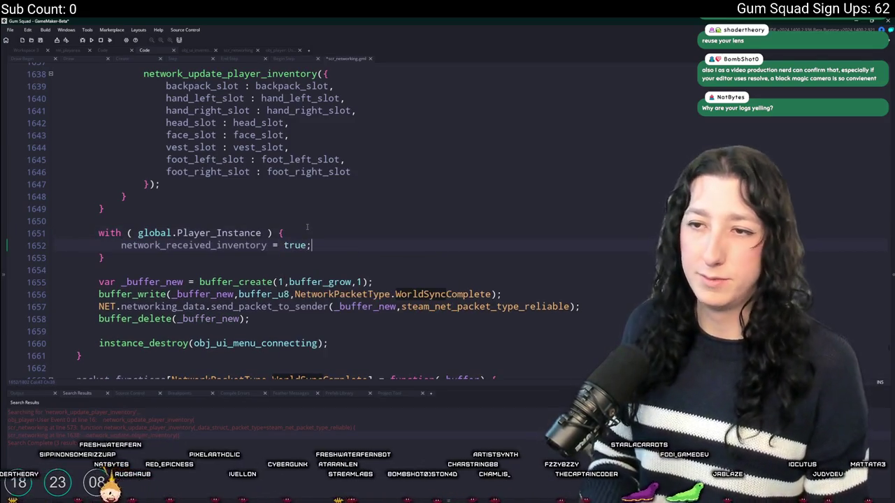
{"action": "scroll", "coordinate": [342, 210], "scroll_direction": "down", "scroll_amount": 4}
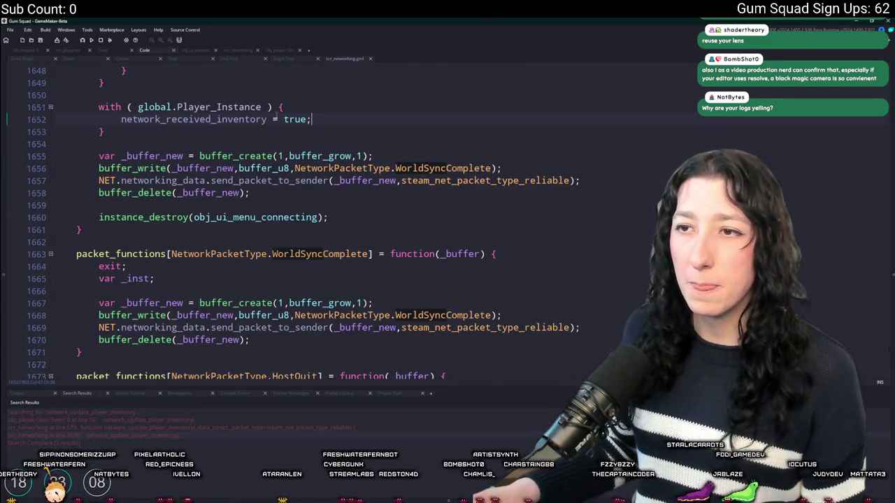
- Search for network_received_inventory and open the player's User Event 0 that checks it
{"action": "key", "text": "ctrl+f"}
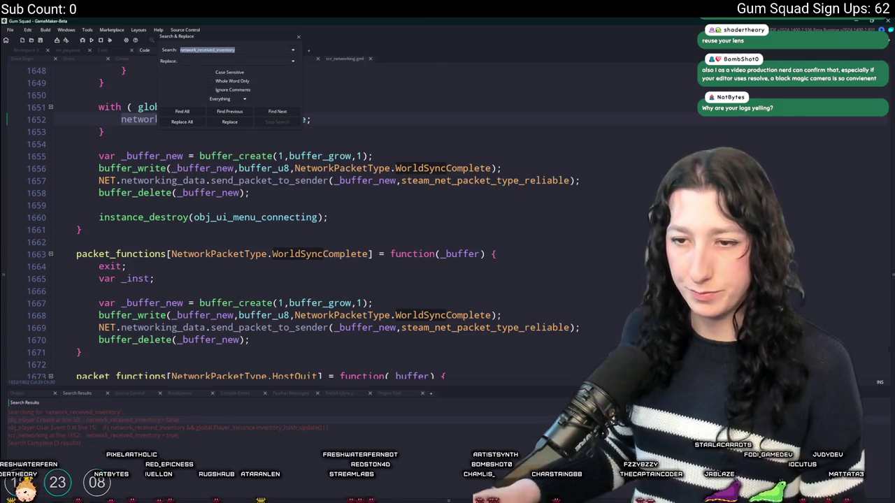
{"action": "double_click", "coordinate": [163, 427]}
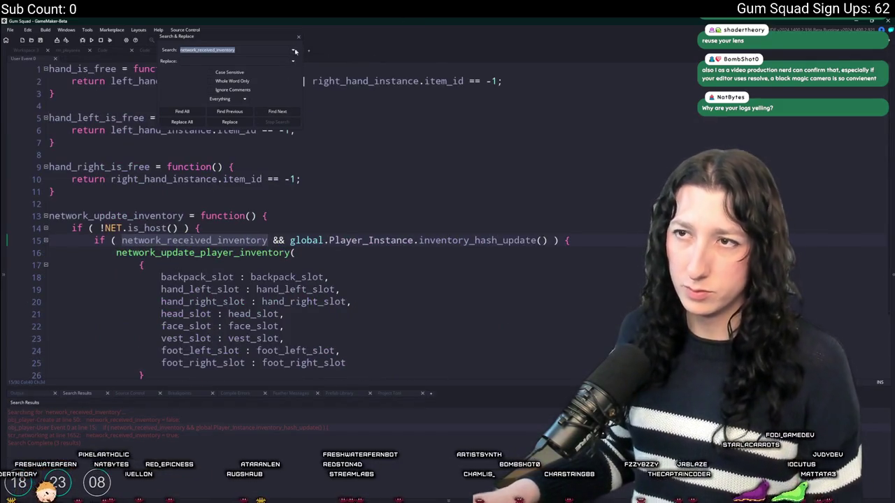
{"action": "left_click", "coordinate": [300, 179]}
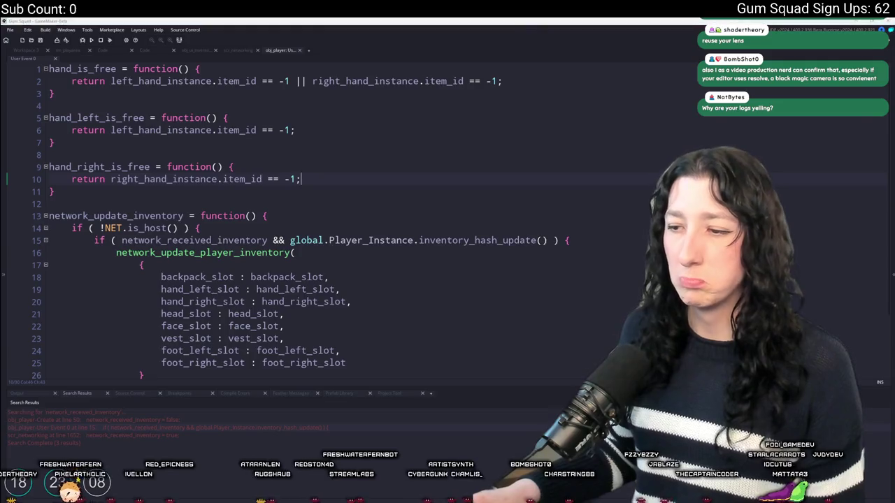
{"action": "key", "text": "alt+Tab"}
{"action": "left_click", "coordinate": [245, 295]}
- Commit the six changed files to main with summary 'TEST' and push to origin
{"action": "type", "text": "TEST"}
{"action": "left_click", "coordinate": [221, 384]}
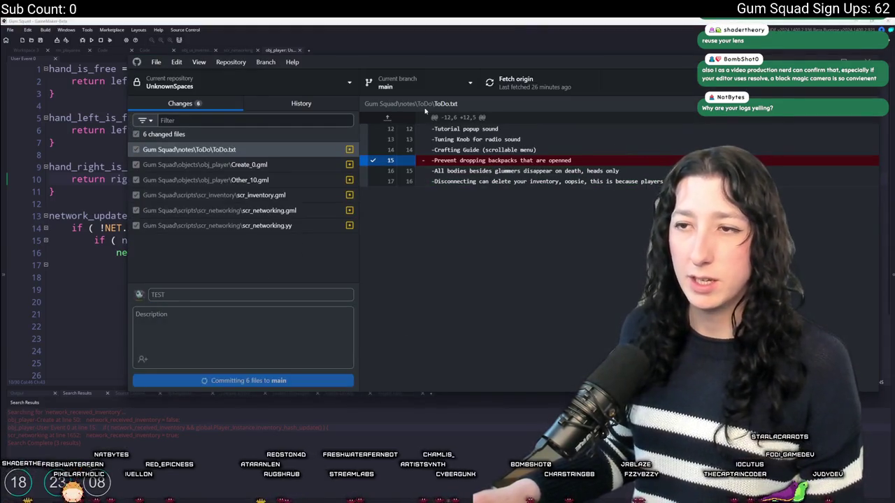
{"action": "left_click", "coordinate": [500, 85]}
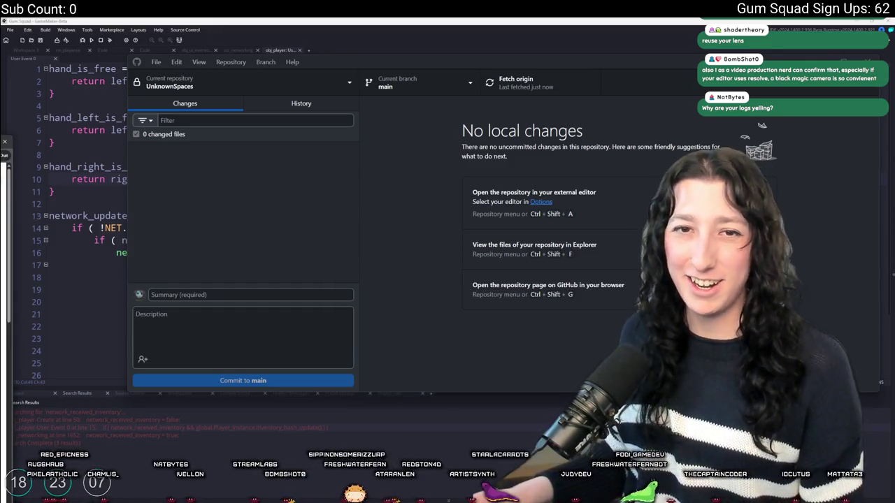
{"action": "key", "text": "alt+Tab"}
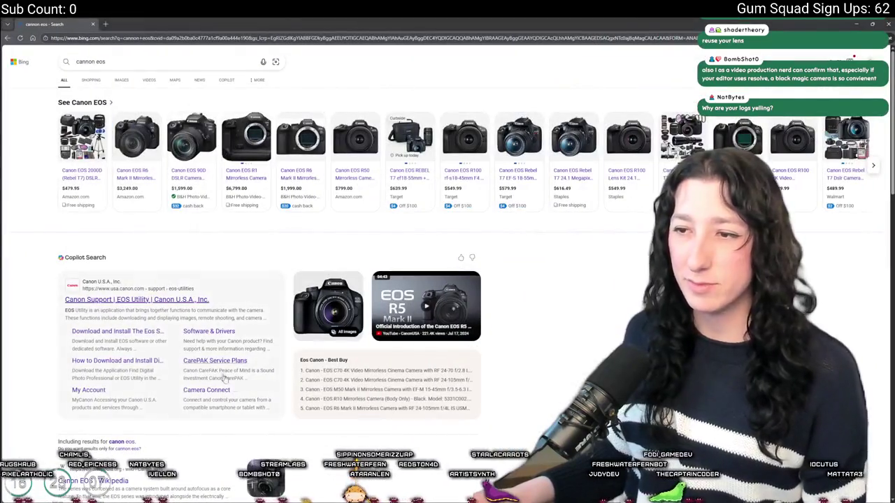
- Search Bing for the lowest Canon EOS model and read through the answer
{"action": "left_click", "coordinate": [140, 62]}
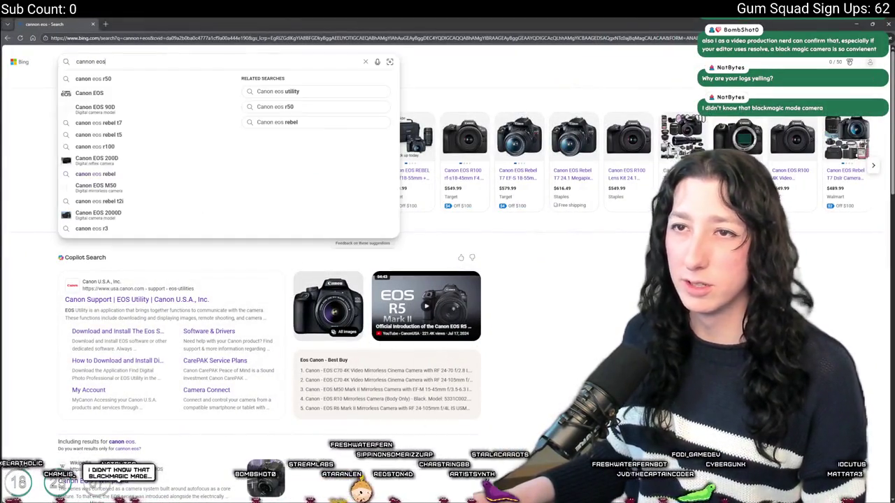
{"action": "type", "text": " lowest model"}
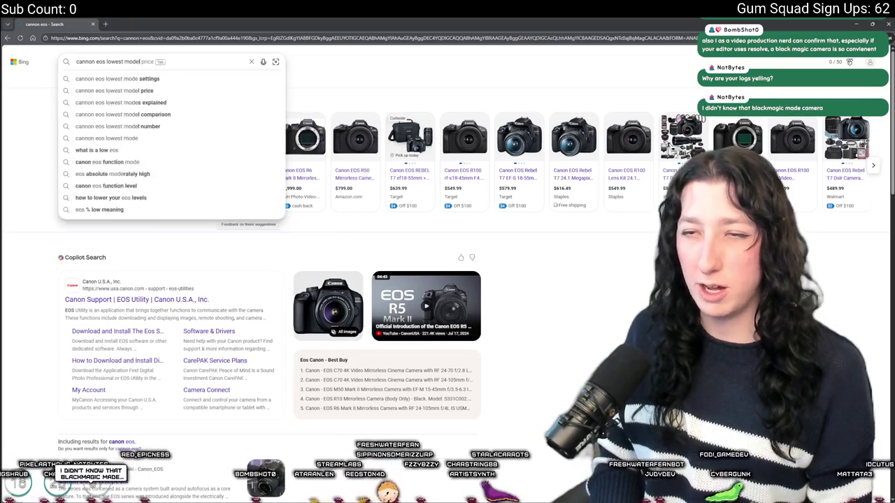
{"action": "key", "text": "Return"}
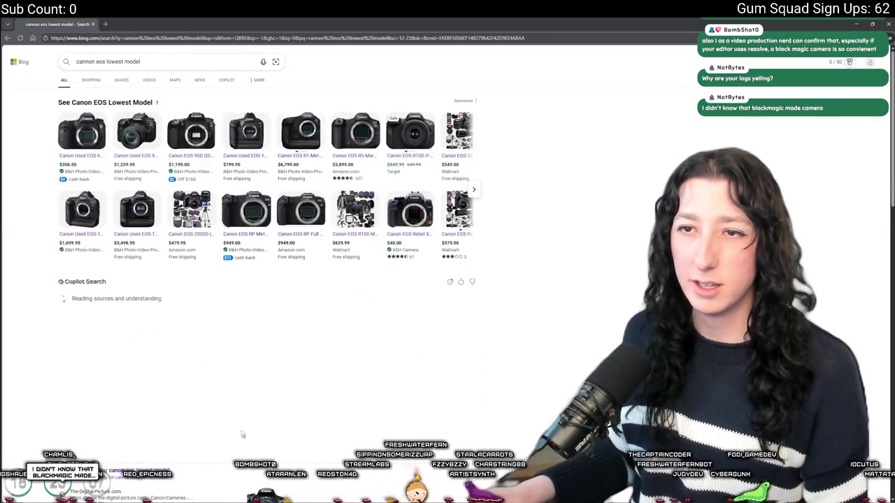
{"action": "scroll", "coordinate": [192, 329], "scroll_direction": "down", "scroll_amount": 2}
{"action": "scroll", "coordinate": [191, 328], "scroll_direction": "down", "scroll_amount": 2}
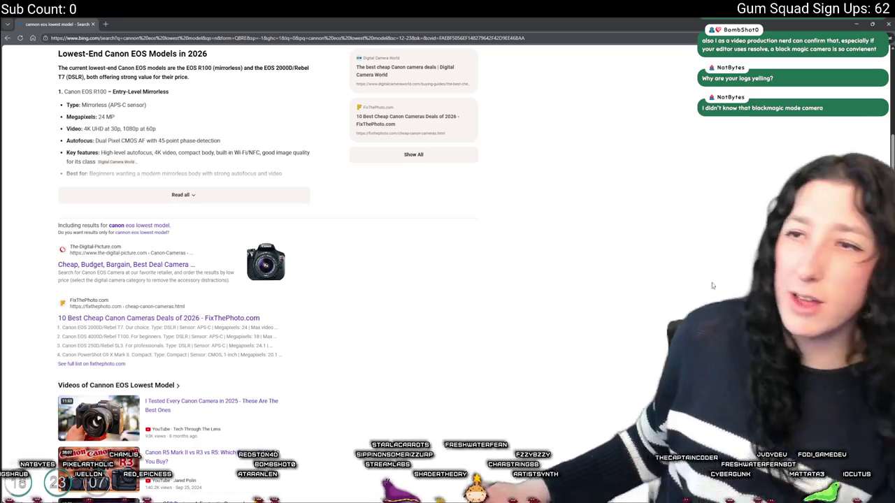
{"action": "scroll", "coordinate": [266, 280], "scroll_direction": "up", "scroll_amount": 4}
- Replace the query's last word with 'r100' to search for the Canon EOS R100
{"action": "left_click", "coordinate": [139, 61]}
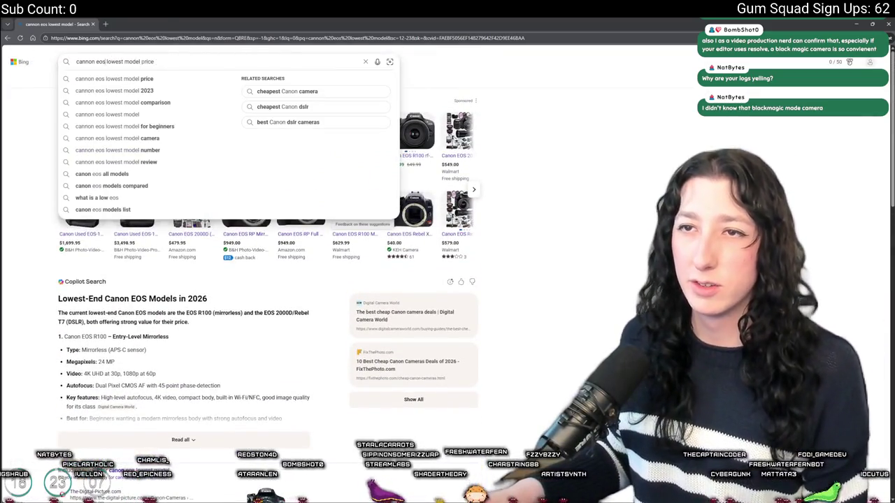
{"action": "key", "text": "ctrl+BackSpace"}
{"action": "key", "text": "ctrl+BackSpace"}
{"action": "key", "text": "ctrl+BackSpace"}
{"action": "type", "text": "r100"}
{"action": "key", "text": "Return"}
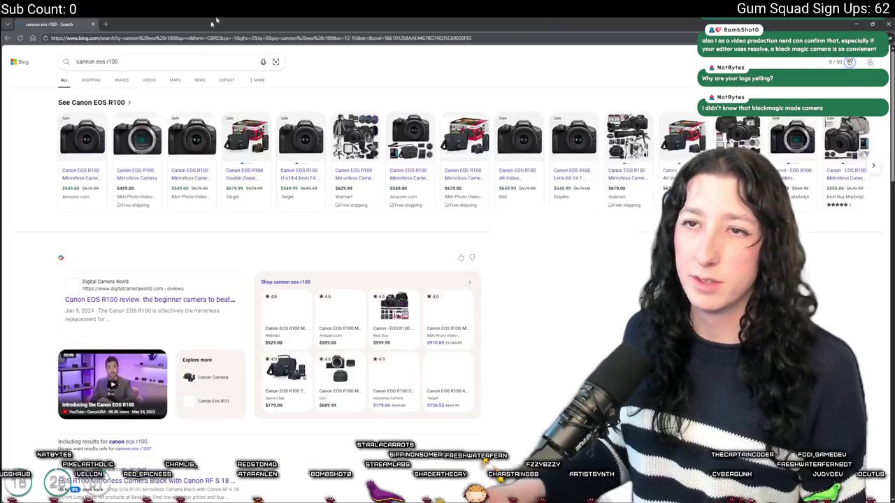
- Browse the Canon EOS R100 results, then bring GitHub Desktop forward and nudge it left
{"action": "scroll", "coordinate": [223, 285], "scroll_direction": "down", "scroll_amount": 3}
{"action": "scroll", "coordinate": [390, 334], "scroll_direction": "down", "scroll_amount": 2}
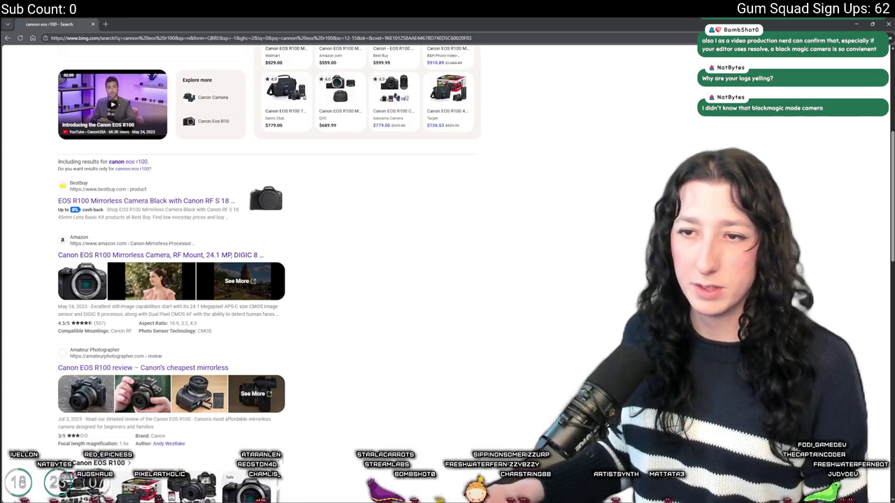
{"action": "scroll", "coordinate": [629, 158], "scroll_direction": "down", "scroll_amount": 3}
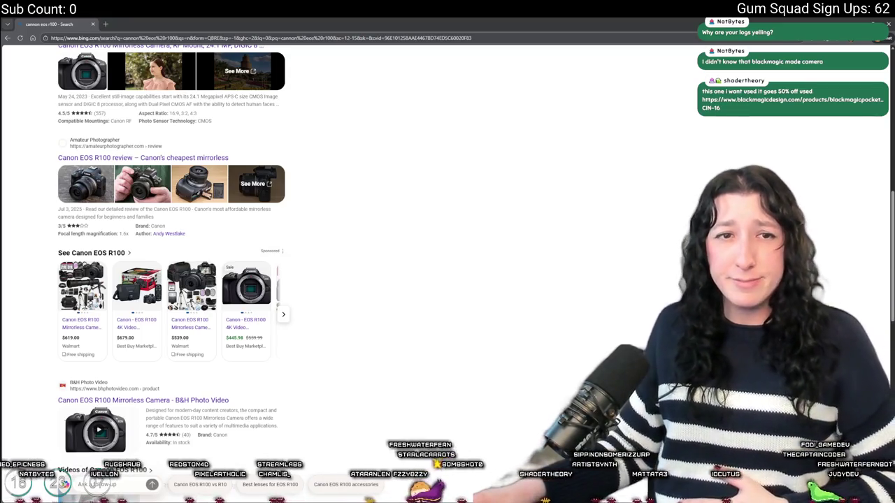
{"action": "scroll", "coordinate": [168, 280], "scroll_direction": "down", "scroll_amount": 5}
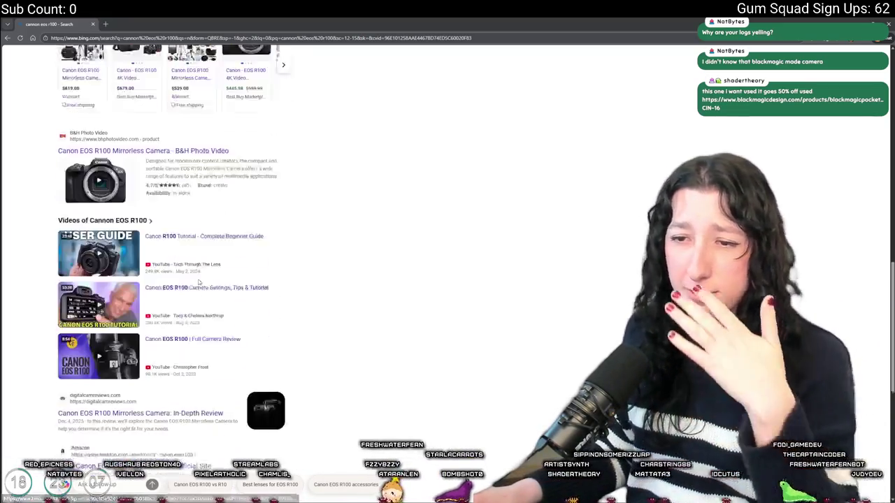
{"action": "scroll", "coordinate": [136, 218], "scroll_direction": "up", "scroll_amount": 1}
{"action": "scroll", "coordinate": [340, 391], "scroll_direction": "down", "scroll_amount": 1}
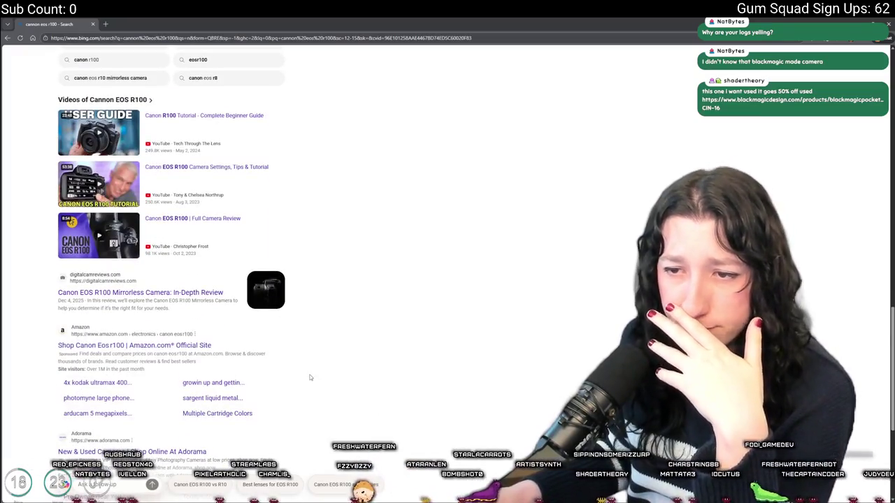
{"action": "scroll", "coordinate": [311, 377], "scroll_direction": "down", "scroll_amount": 3}
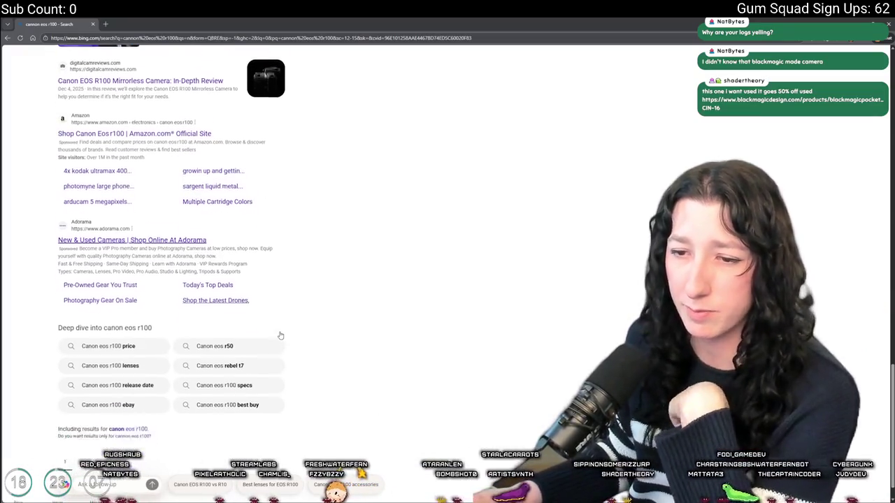
{"action": "scroll", "coordinate": [276, 341], "scroll_direction": "up", "scroll_amount": 10}
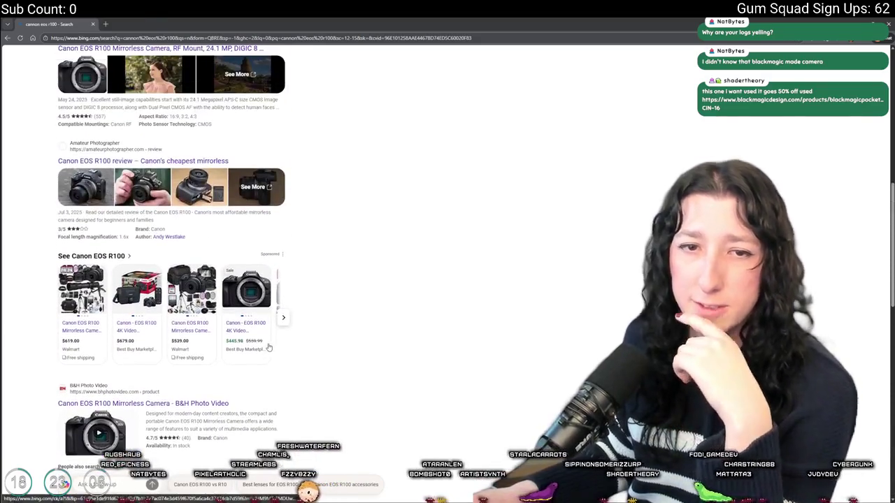
{"action": "scroll", "coordinate": [269, 347], "scroll_direction": "up", "scroll_amount": 5}
{"action": "scroll", "coordinate": [443, 376], "scroll_direction": "up", "scroll_amount": 3}
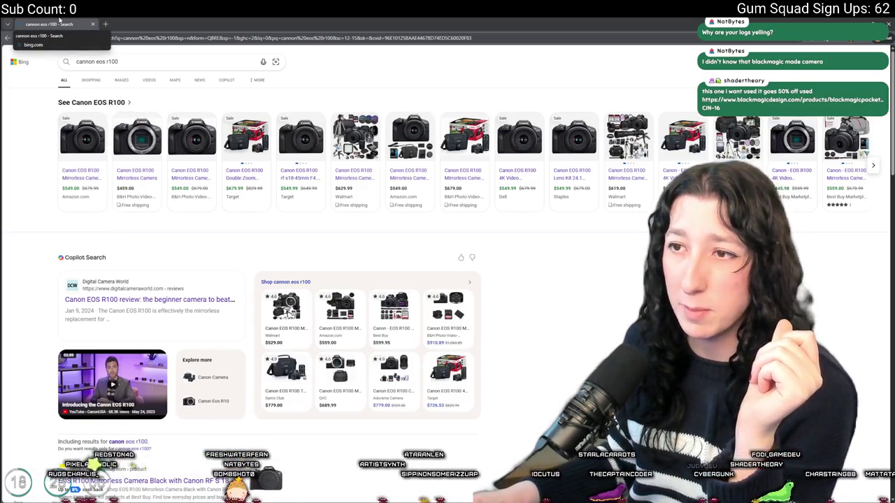
{"action": "key", "text": "alt+Tab"}
{"action": "left_click_drag", "start_coordinate": [440, 67], "coordinate": [387, 63]}
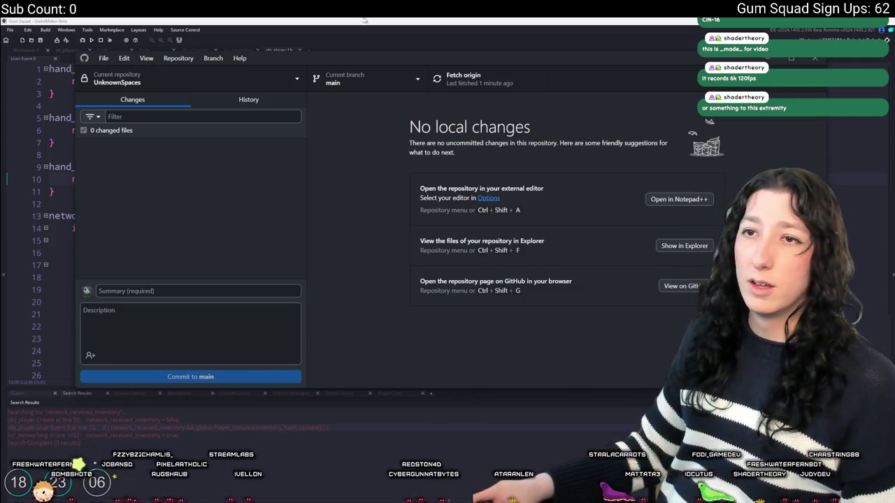
- Bring GameMaker forward, show the Workspace, and build and run Gum Squad with F5
{"action": "left_click", "coordinate": [364, 21]}
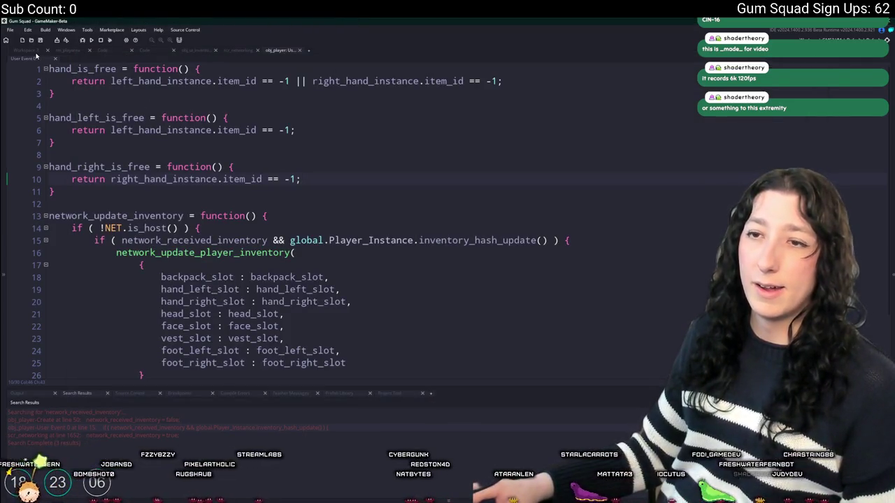
{"action": "left_click", "coordinate": [35, 51]}
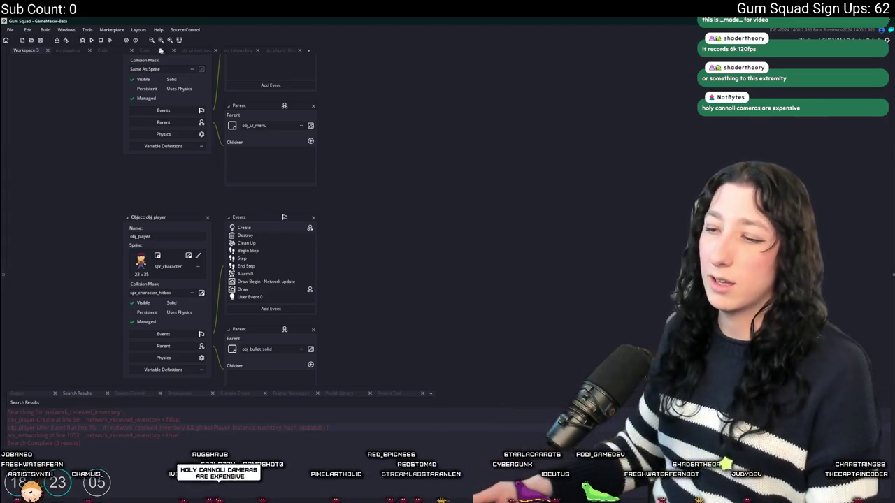
{"action": "key", "text": "F5"}
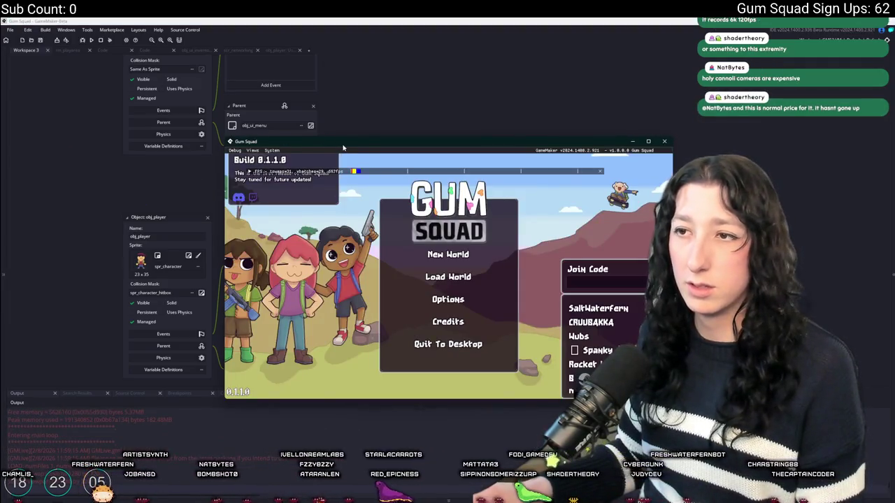
- Maximize the game, toggle the inventory, then quit to the main menu and reload the world
{"action": "double_click", "coordinate": [343, 148]}
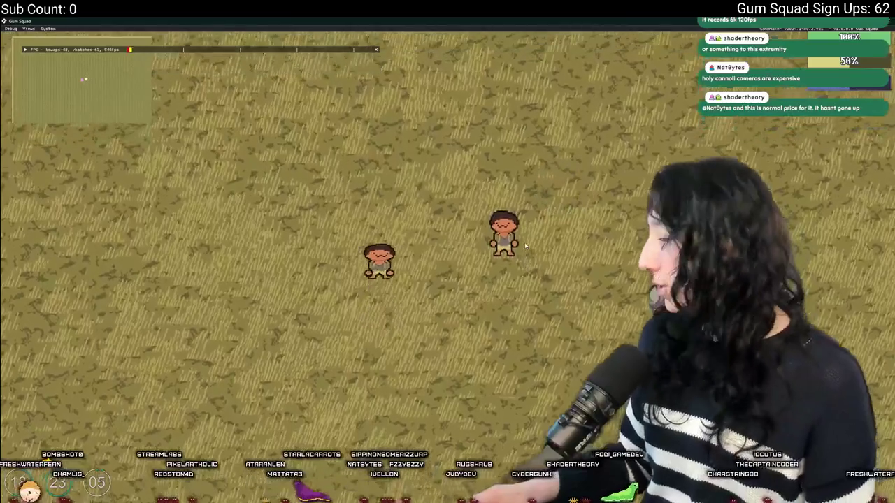
{"action": "key", "text": "Tab"}
{"action": "key", "text": "Tab"}
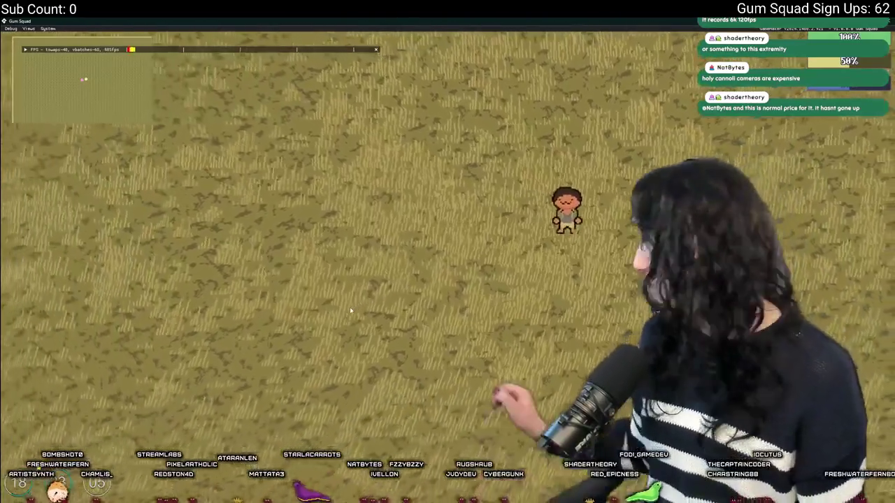
{"action": "key", "text": "Escape"}
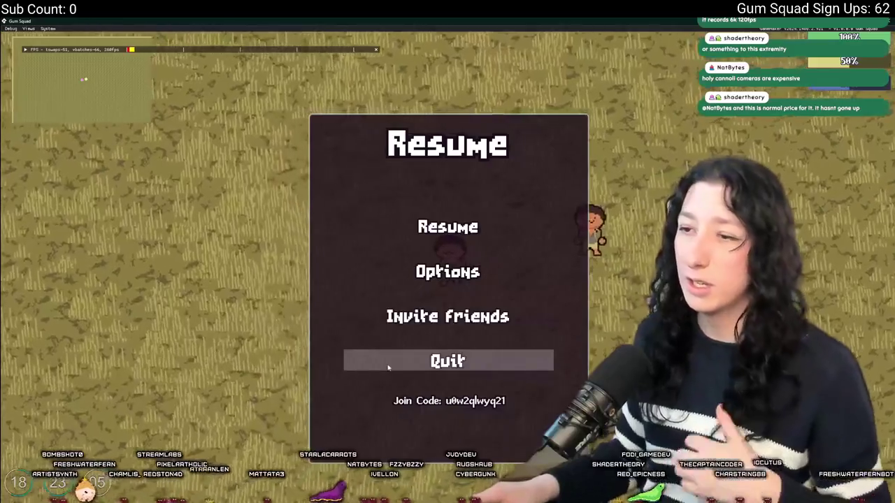
{"action": "left_click", "coordinate": [447, 360]}
{"action": "left_click", "coordinate": [447, 225]}
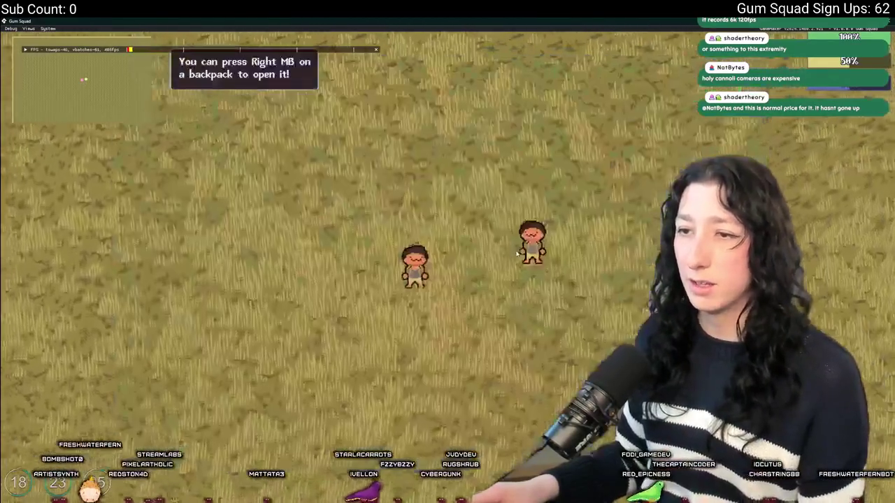
- Quit to the main menu and reload the world two more times
{"action": "key", "text": "Escape"}
{"action": "left_click", "coordinate": [501, 351]}
{"action": "left_click", "coordinate": [448, 226]}
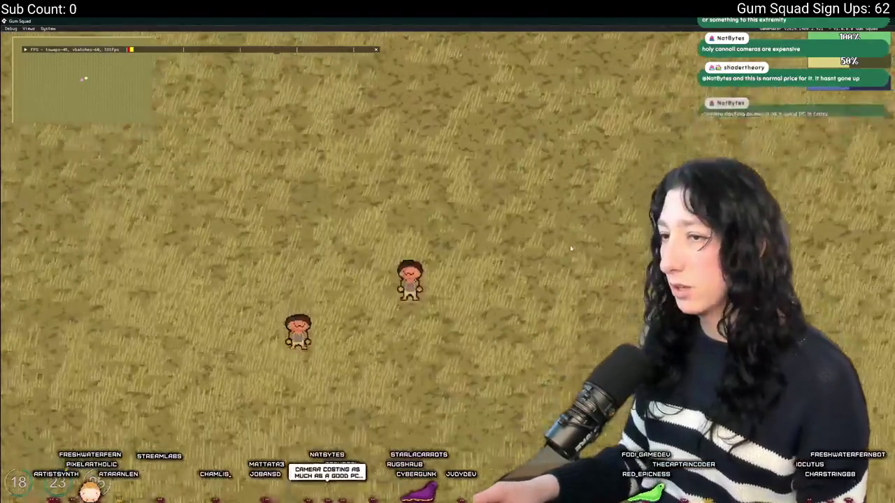
{"action": "key", "text": "Escape"}
{"action": "left_click", "coordinate": [400, 358]}
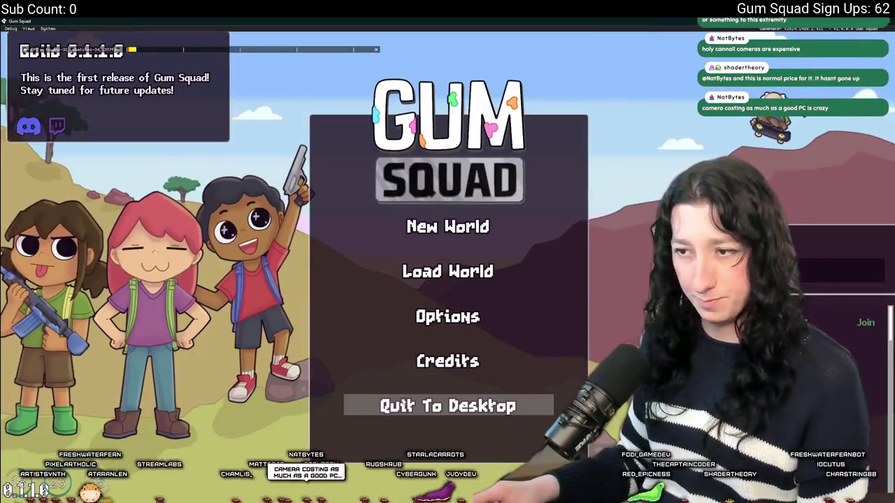
{"action": "left_click", "coordinate": [448, 272]}
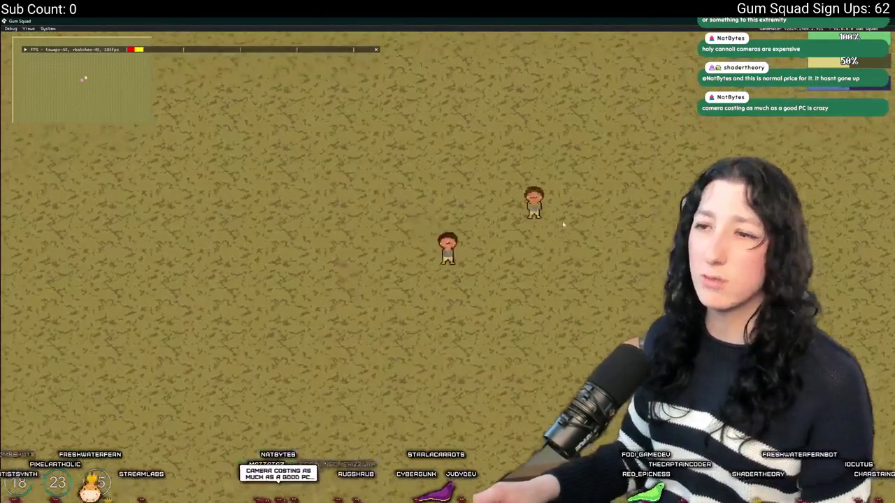
- Toggle the inventory with I, open the pause menu, and return to GameMaker
{"action": "key", "text": "i"}
{"action": "key", "text": "i"}
{"action": "key", "text": "i"}
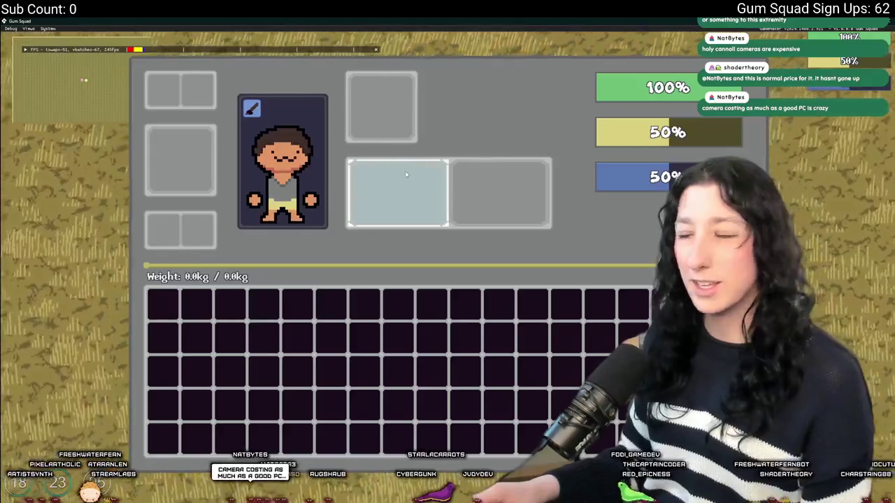
{"action": "key", "text": "i"}
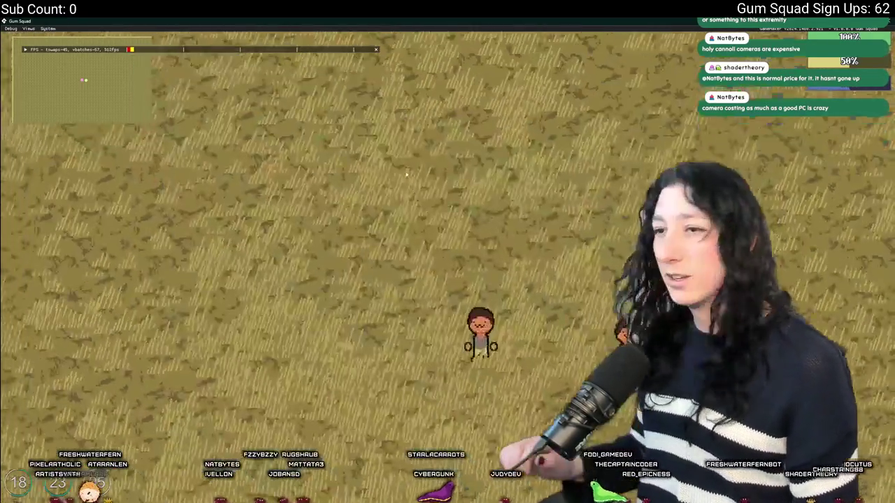
{"action": "key", "text": "Escape"}
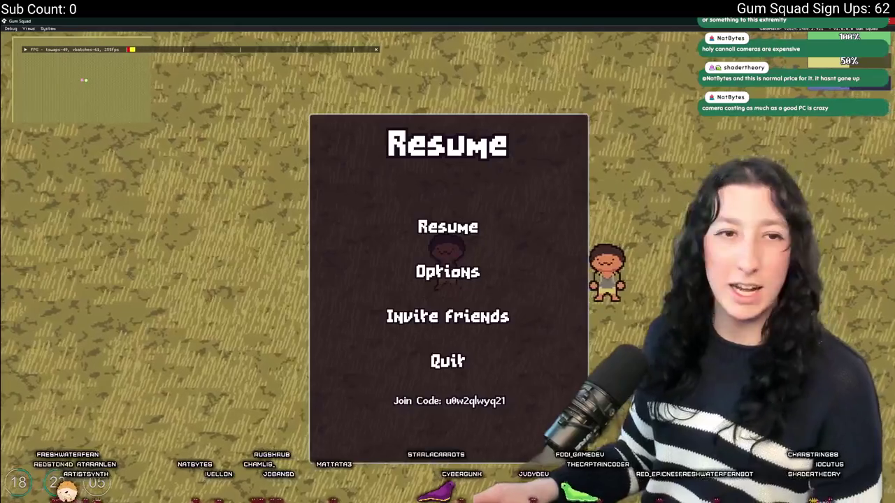
{"action": "key", "text": "alt+Tab"}
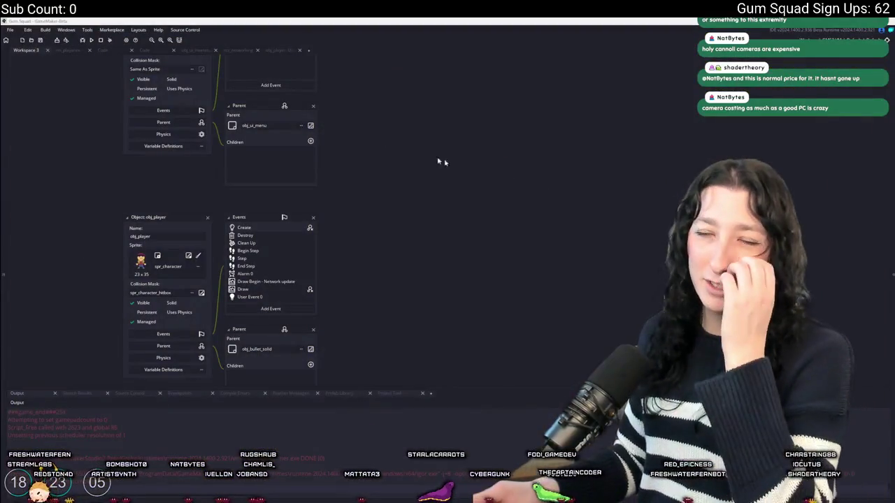
- In scr_networking, step through WorldSync matches to reach network_world_sync at line 288
{"action": "left_click", "coordinate": [248, 50]}
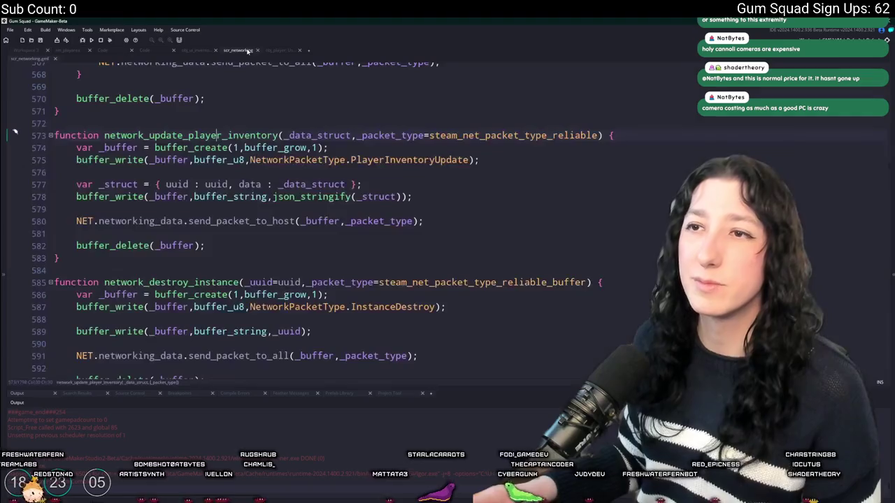
{"action": "scroll", "coordinate": [302, 133], "scroll_direction": "up", "scroll_amount": 2}
{"action": "left_click", "coordinate": [246, 215]}
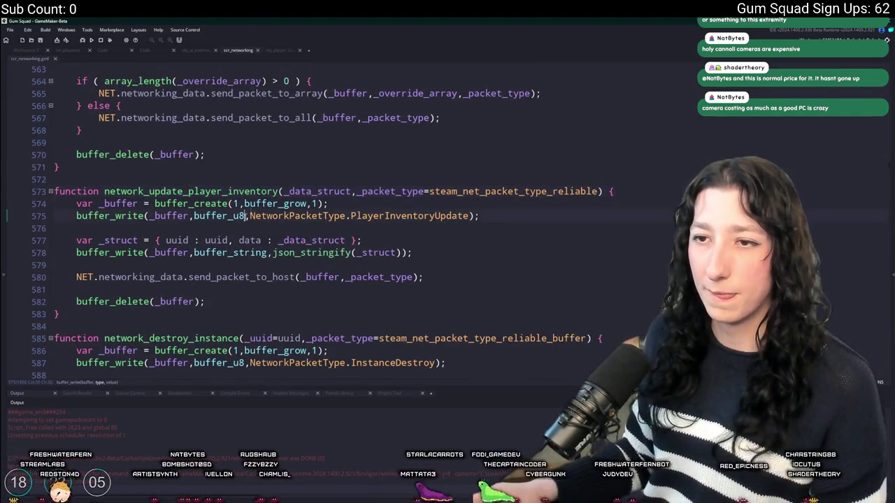
{"action": "scroll", "coordinate": [338, 200], "scroll_direction": "up", "scroll_amount": 2}
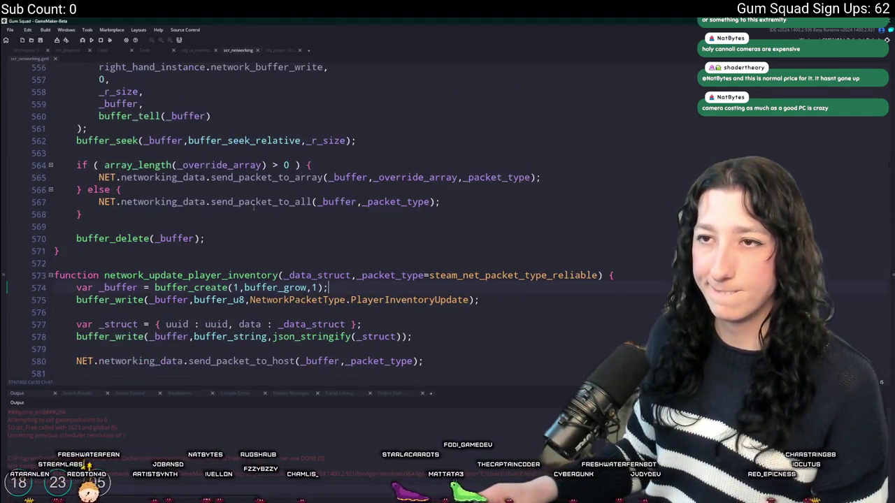
{"action": "scroll", "coordinate": [280, 280], "scroll_direction": "down", "scroll_amount": 3}
{"action": "left_click", "coordinate": [202, 51]}
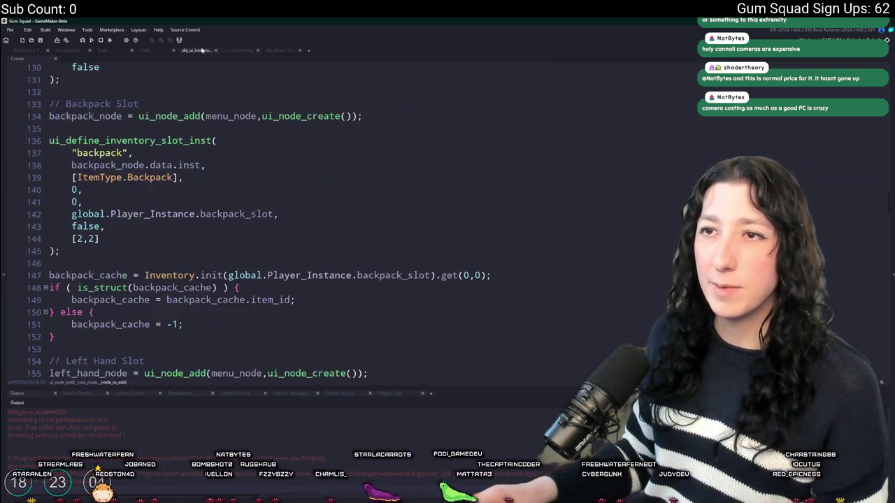
{"action": "left_click", "coordinate": [241, 50]}
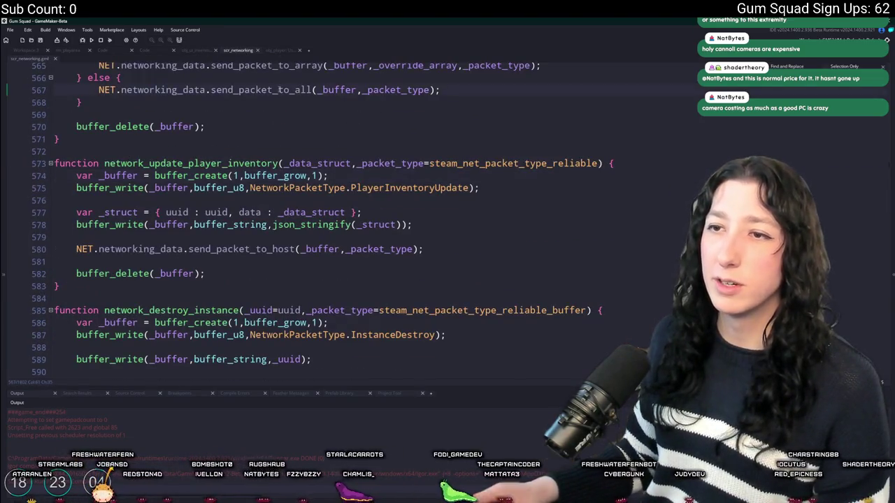
{"action": "key", "text": "Return"}
{"action": "key", "text": "Return"}
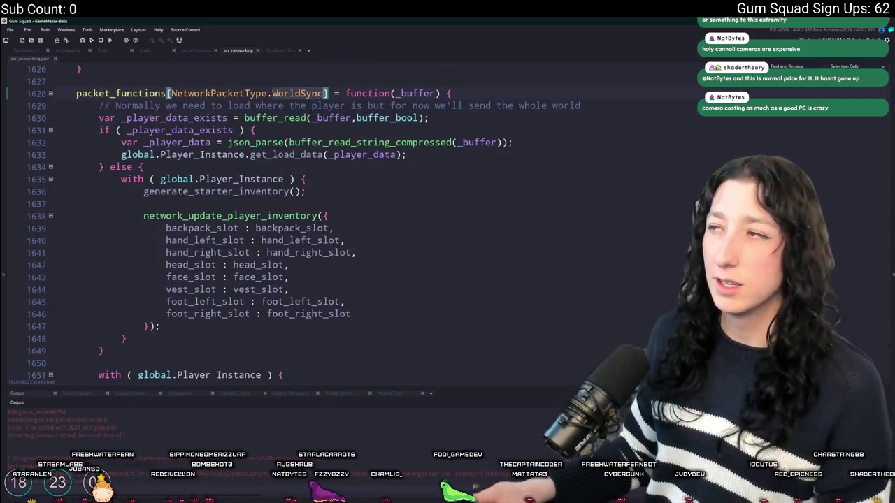
{"action": "key", "text": "Return"}
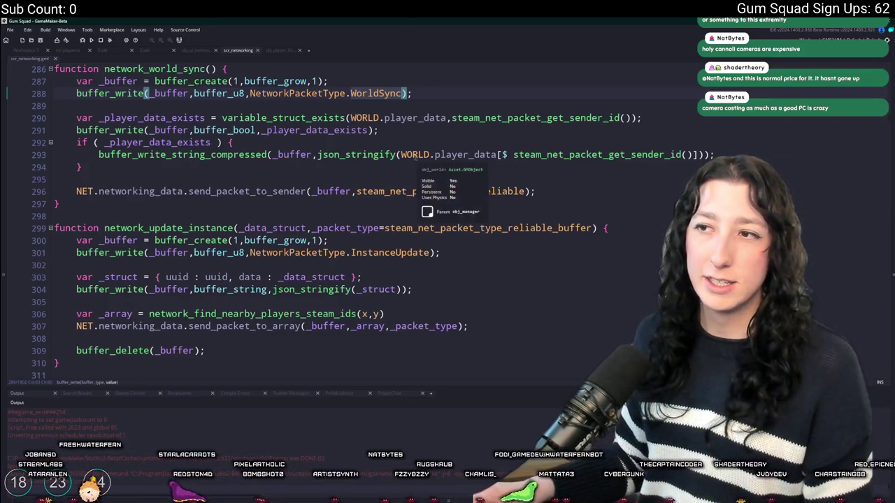
- Add blank lines after the if block ending on line 293, clearing the false starts
{"action": "left_click", "coordinate": [436, 155]}
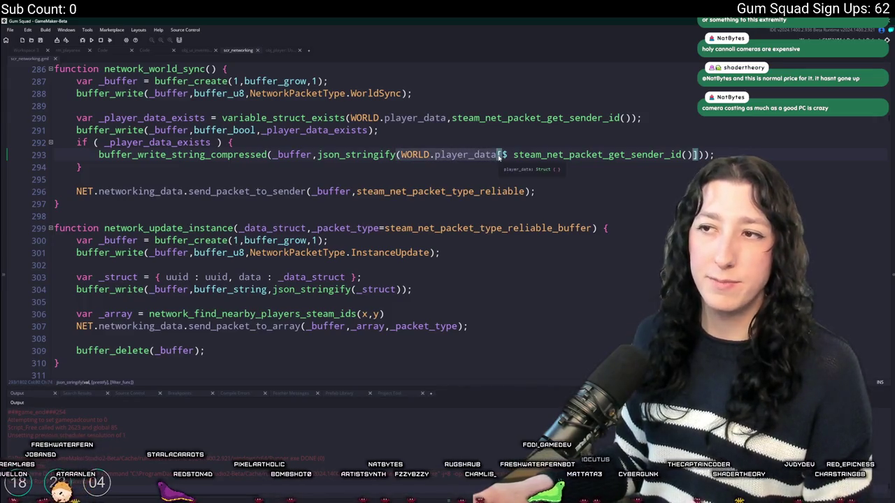
{"action": "left_click", "coordinate": [407, 155]}
{"action": "left_click", "coordinate": [720, 154]}
{"action": "key", "text": "Return"}
{"action": "key", "text": "Return"}
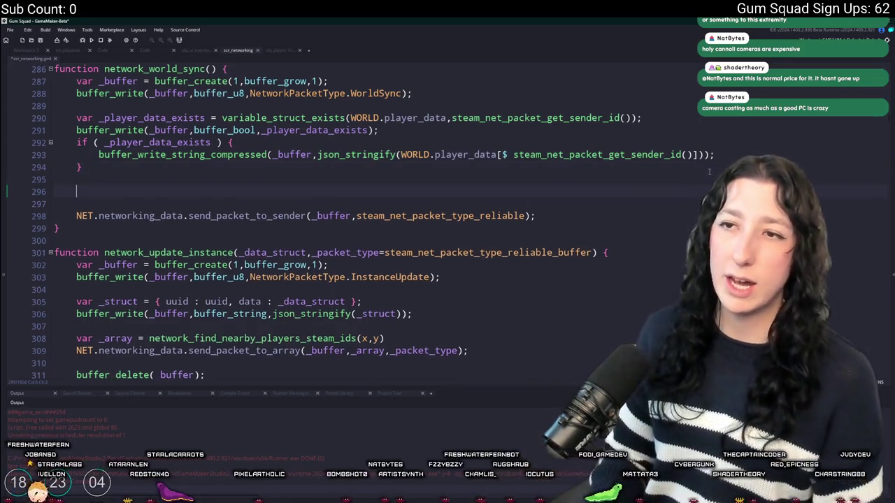
{"action": "type", "text": "g"}
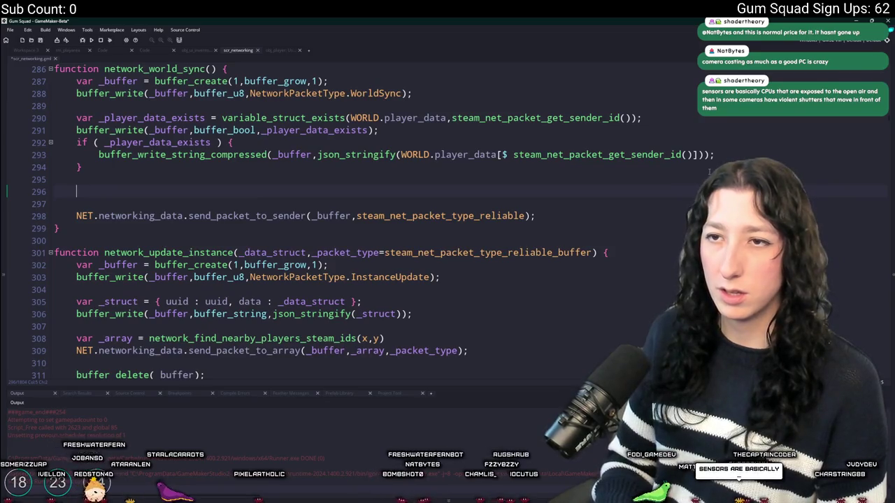
{"action": "key", "text": "BackSpace"}
{"action": "key", "text": "BackSpace"}
{"action": "key", "text": "BackSpace"}
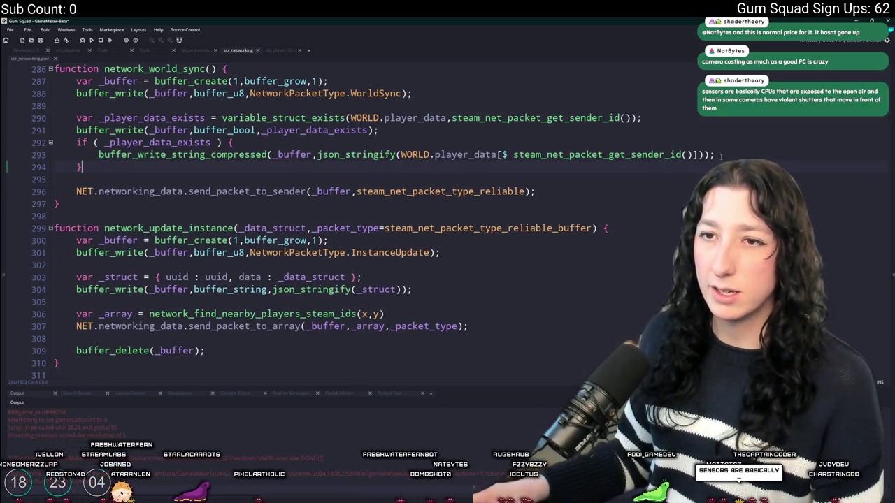
{"action": "key", "text": "Return"}
{"action": "key", "text": "Return"}
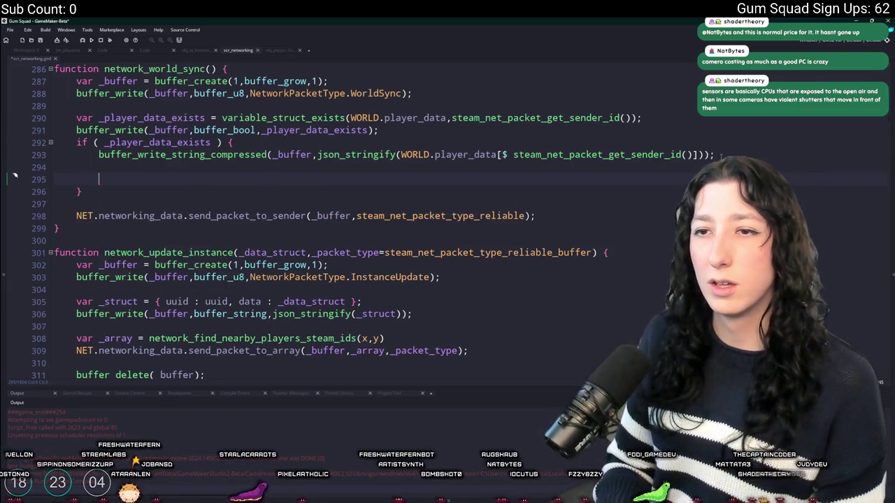
{"action": "type", "text": "sl"}
{"action": "key", "text": "BackSpace"}
{"action": "key", "text": "BackSpace"}
{"action": "key", "text": "Return"}
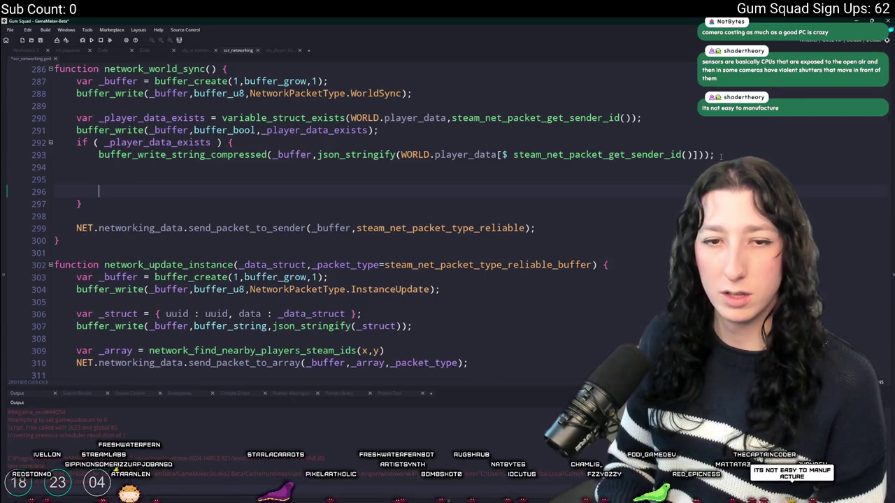
{"action": "key", "text": "BackSpace"}
{"action": "key", "text": "BackSpace"}
{"action": "key", "text": "BackSpace"}
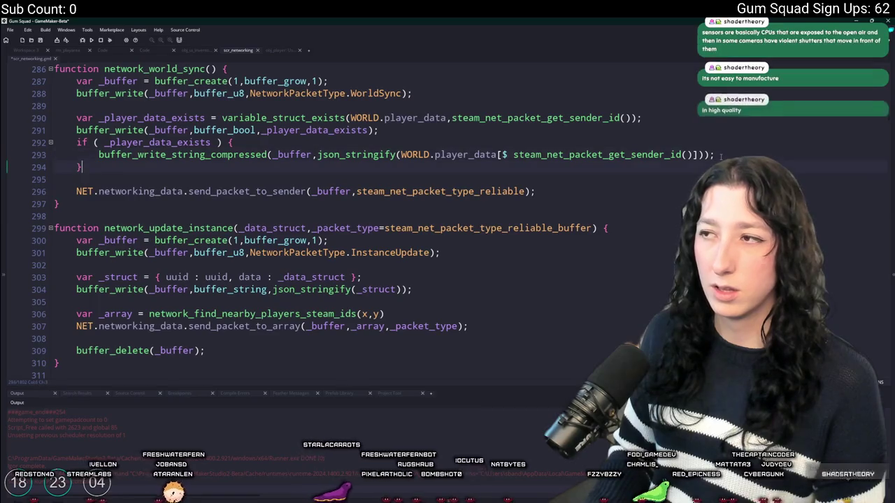
{"action": "key", "text": "Return"}
{"action": "key", "text": "Return"}
{"action": "type", "text": "bj"}
{"action": "key", "text": "BackSpace"}
{"action": "key", "text": "BackSpace"}
{"action": "key", "text": "BackSpace"}
{"action": "key", "text": "BackSpace"}
{"action": "key", "text": "BackSpace"}
{"action": "key", "text": "BackSpace"}
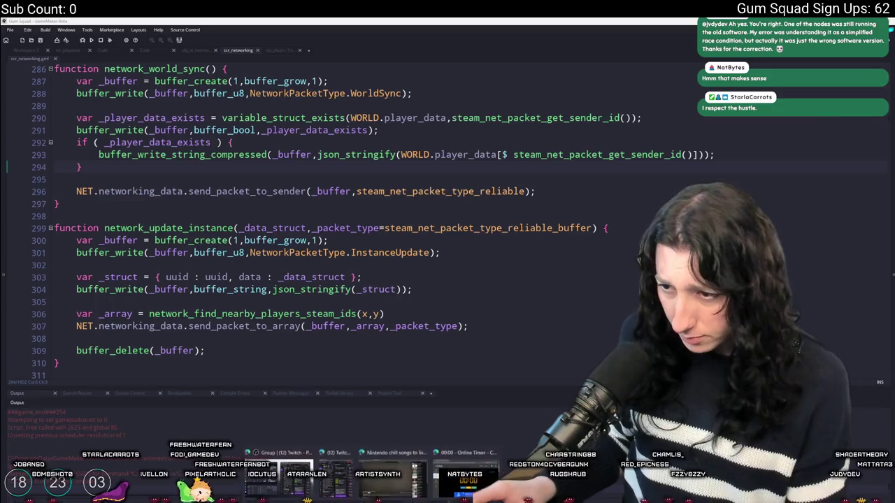
- Show the desktop with Win+D, leaving the GameMaker editor
{"action": "key", "text": "super+d"}
{"action": "key", "text": "super+d"}
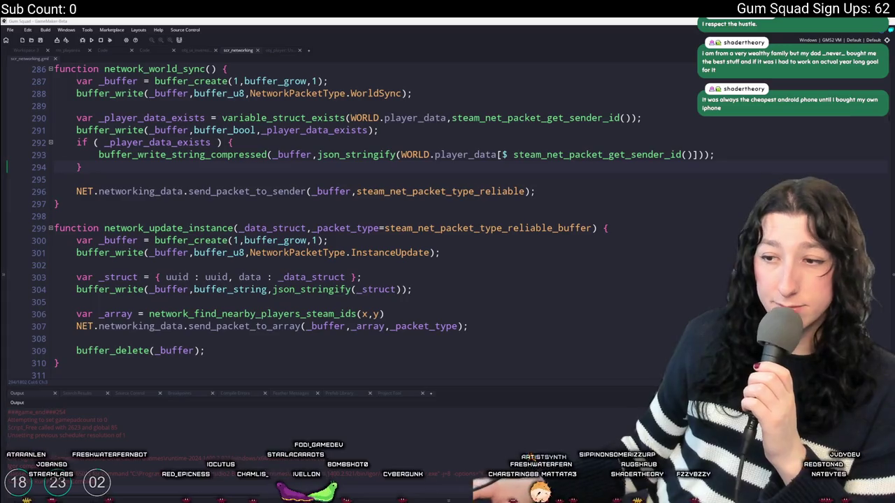
{"action": "mouse_move", "coordinate": [430, 498]}
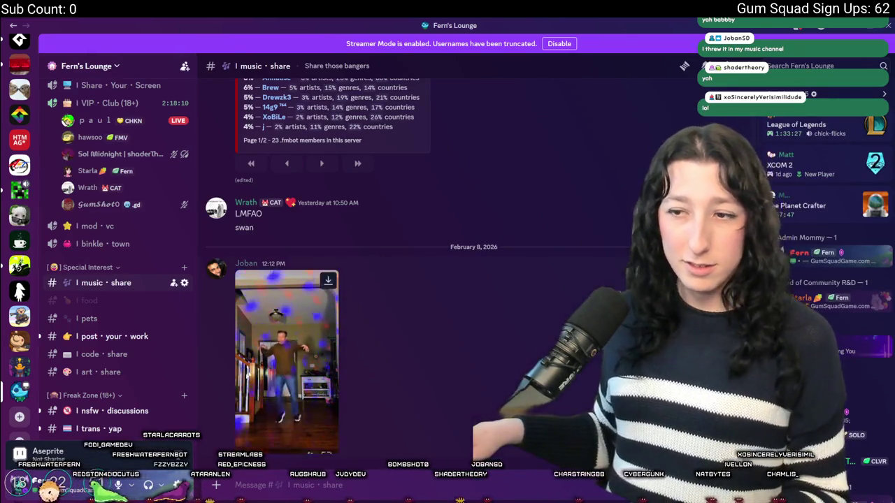
- Watch the posted dance clip full screen, exit it, and close Discord to reveal GameMaker
{"action": "left_click", "coordinate": [327, 445]}
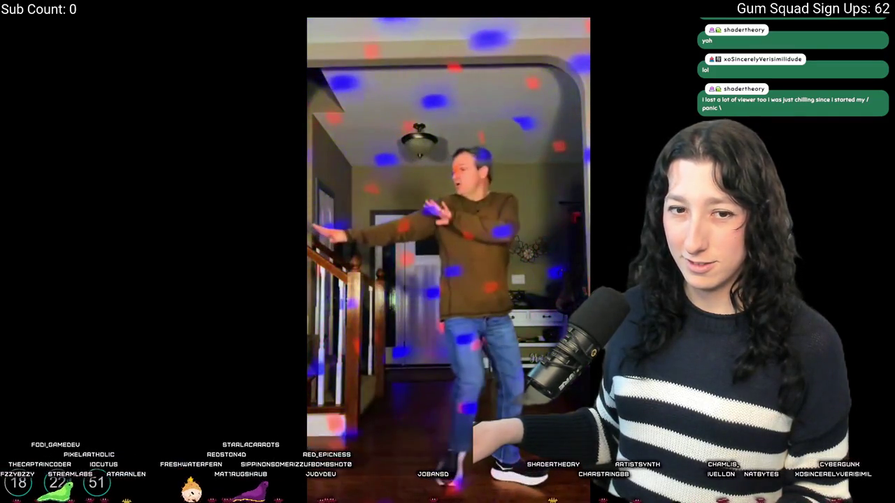
{"action": "key", "text": "Escape"}
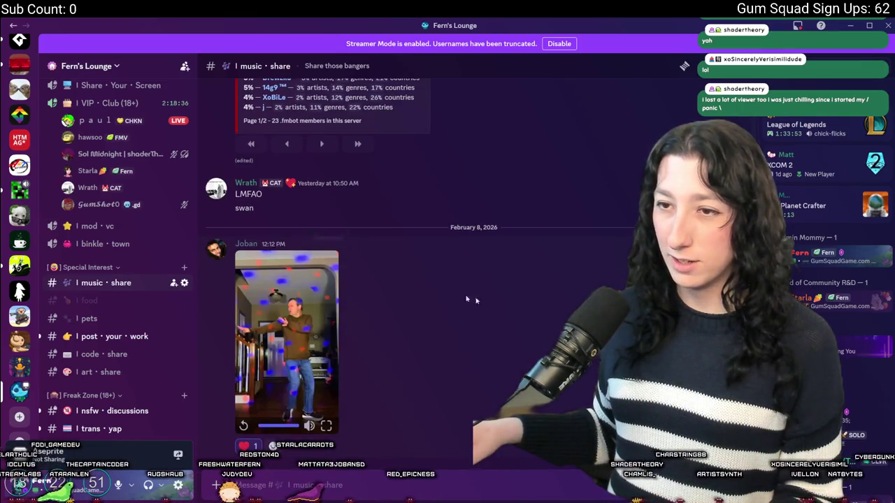
{"action": "left_click", "coordinate": [888, 24]}
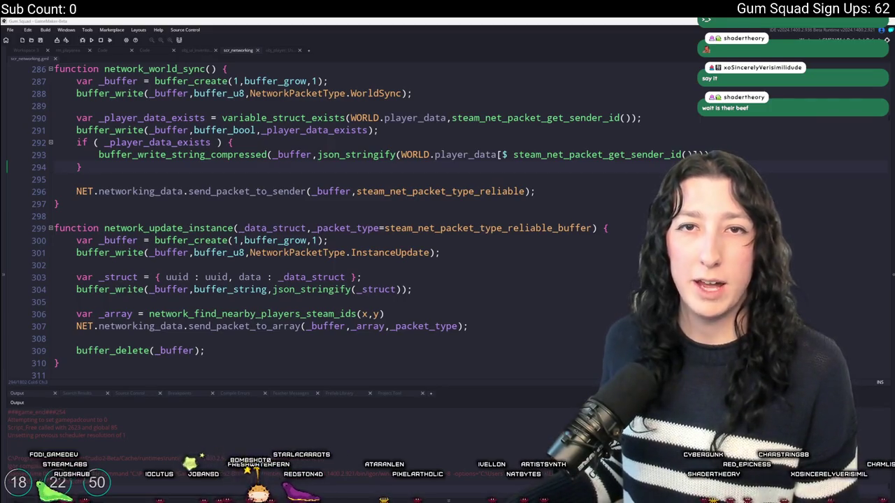
- Switch to the browser's Ultimate Guitar tab for Weezer's 'Undone - The Sweater Song' and dismiss the sign-up popup
{"action": "left_click", "coordinate": [3, 275]}
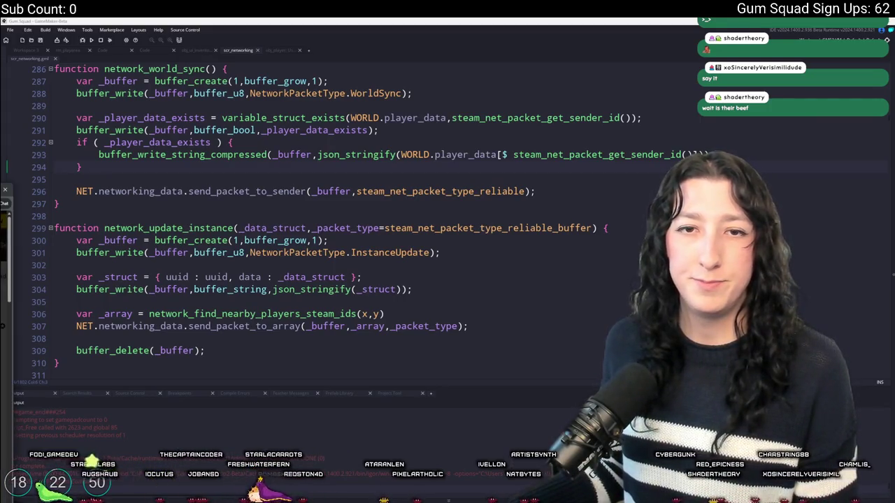
{"action": "key", "text": "alt+Tab"}
{"action": "left_click", "coordinate": [525, 173]}
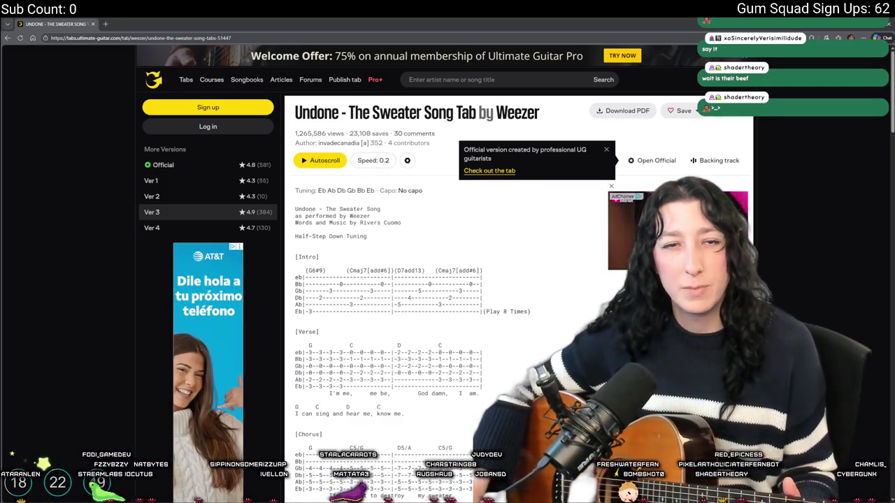
- Scroll through the Sweater Song verse and chorus chords, then return to the GameMaker code editor
{"action": "scroll", "coordinate": [510, 320], "scroll_direction": "down", "scroll_amount": 2}
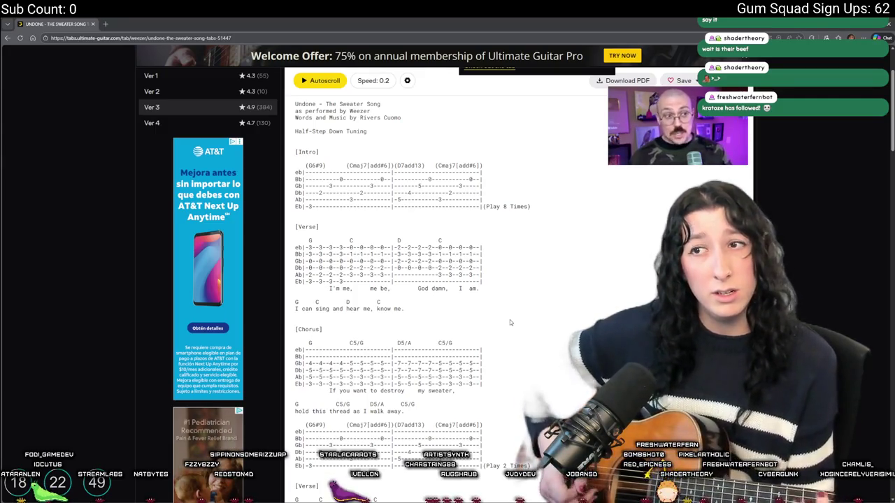
{"action": "scroll", "coordinate": [510, 320], "scroll_direction": "down", "scroll_amount": 2}
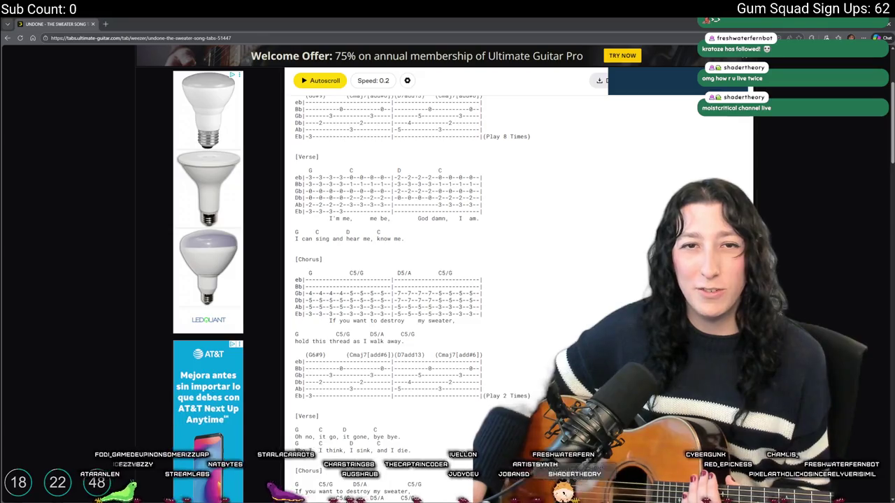
{"action": "scroll", "coordinate": [518, 285], "scroll_direction": "down", "scroll_amount": 1}
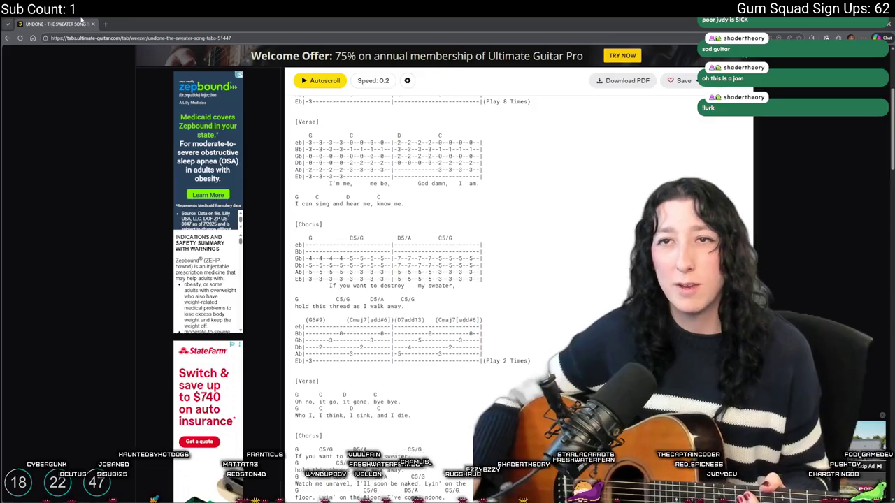
{"action": "key", "text": "alt+Tab"}
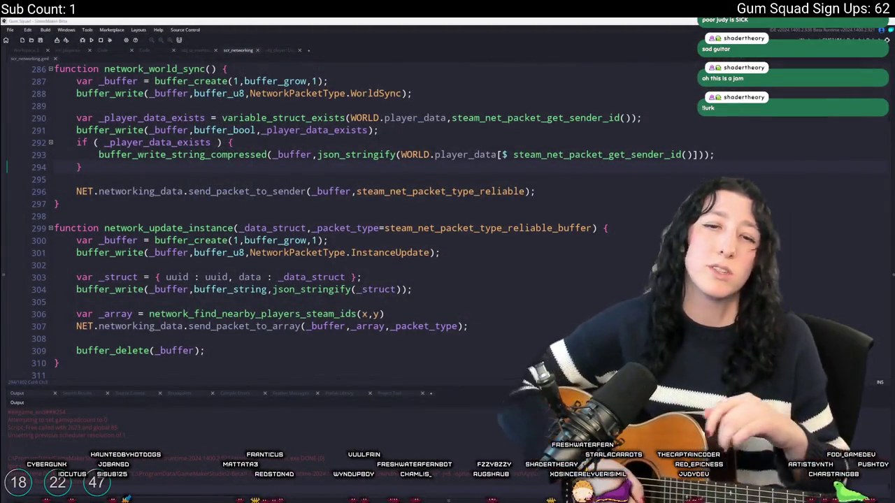